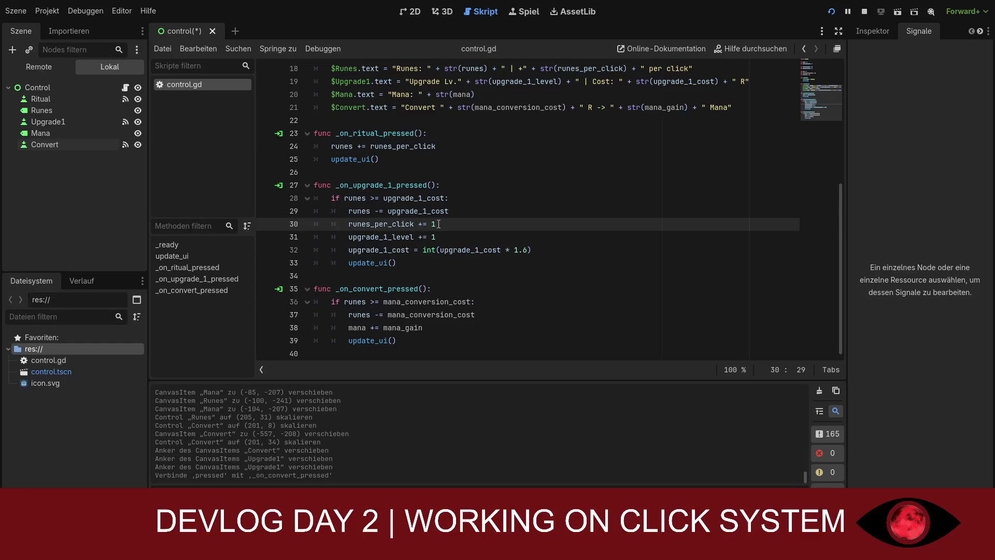
- Change line 30's per-click increase from += 1 to += 2 and run the project
drag(438, 224, 432, 224)
text(2)
click(829, 15)
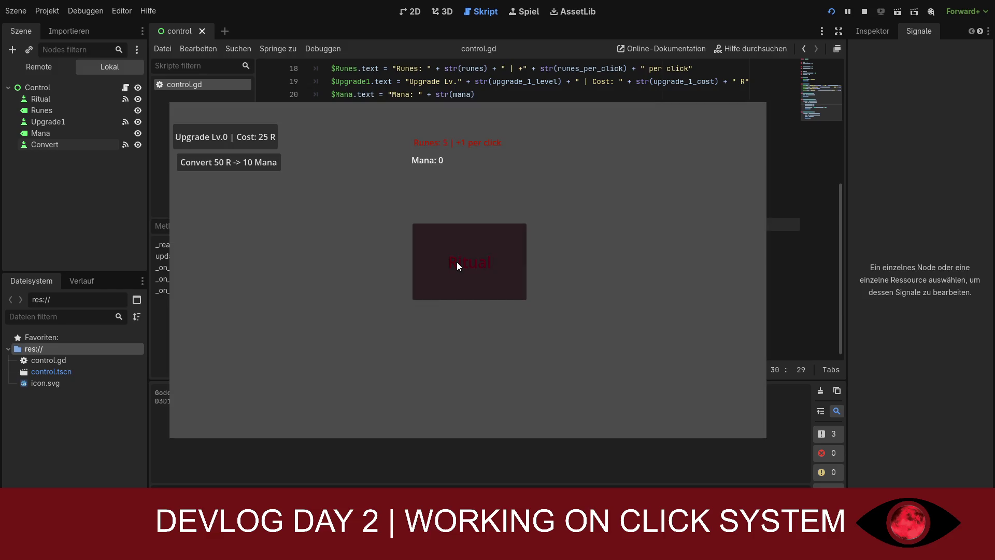
- Earn runes with Ritual and buy the upgrade twice, reaching level 2 at +5 per click
click(456, 261)
click(455, 259)
click(457, 259)
click(461, 257)
click(452, 256)
click(452, 256)
click(452, 255)
click(451, 255)
click(451, 255)
click(451, 255)
click(252, 135)
click(446, 266)
click(446, 266)
click(447, 267)
click(448, 266)
click(447, 266)
click(269, 139)
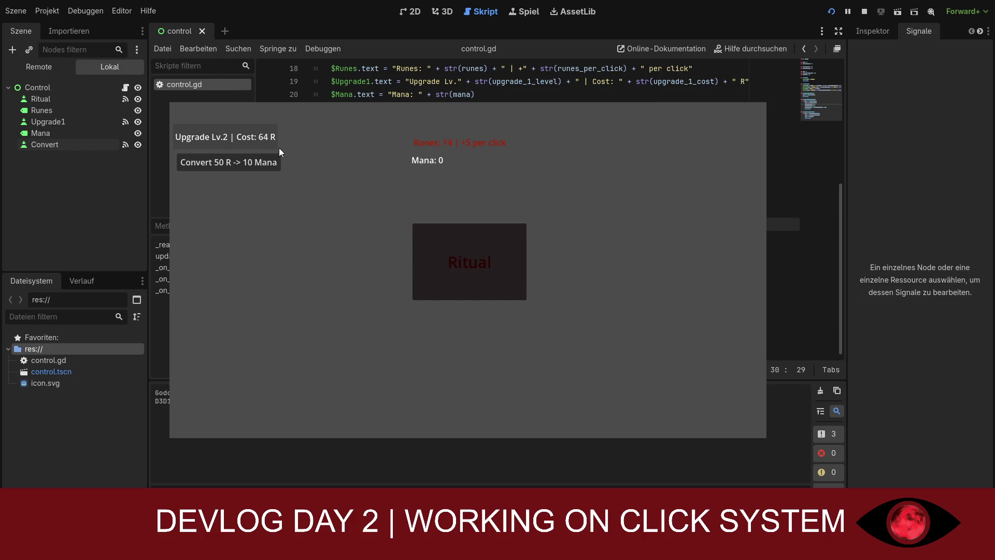
click(448, 250)
click(447, 250)
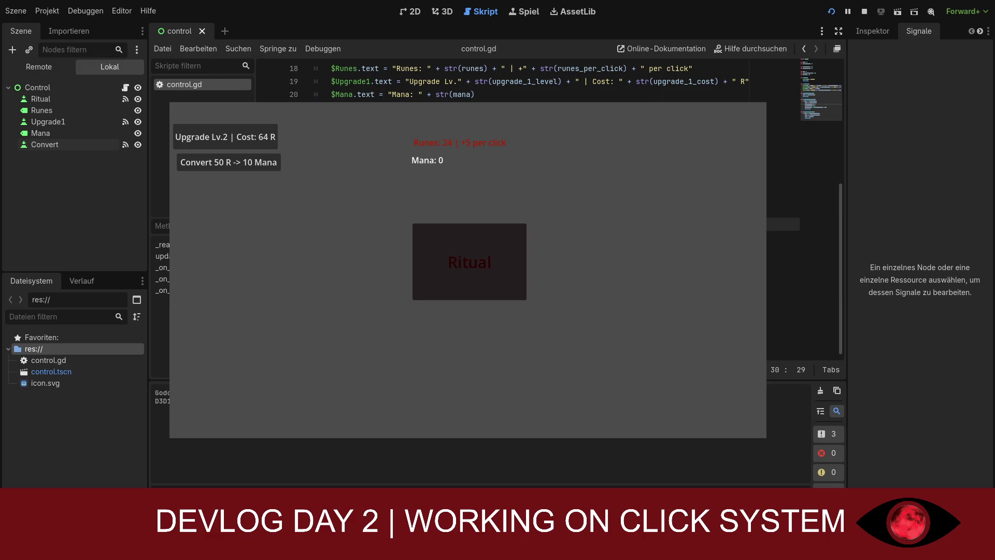
- Stop the running game and change line 30 back to 'runes_per_click += 1'
key(F8)
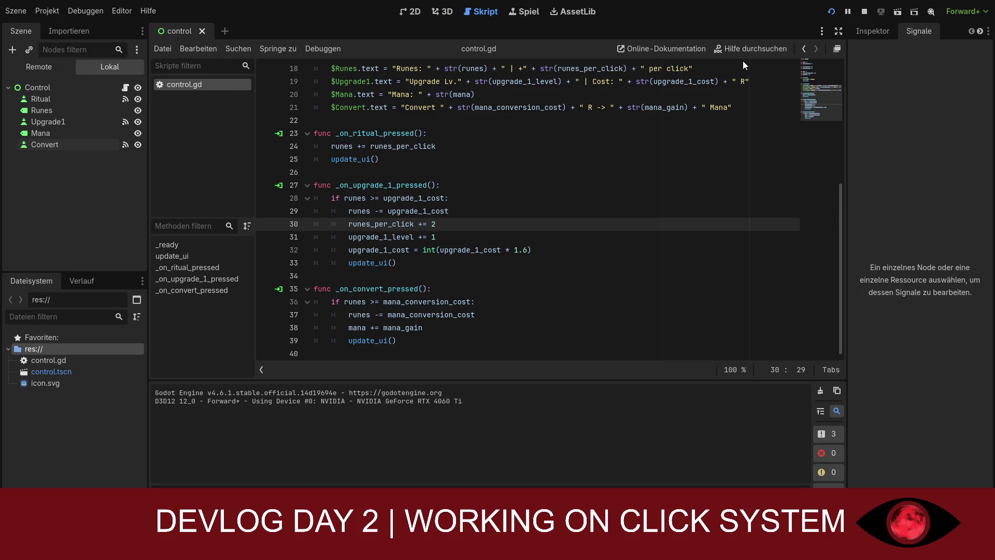
key(BackSpace)
text(1)
- Rewrite line 30 as 'runes_per_click *= 2' and change line 32's 1.6 cost multiplier to 2
drag(436, 224, 349, 224)
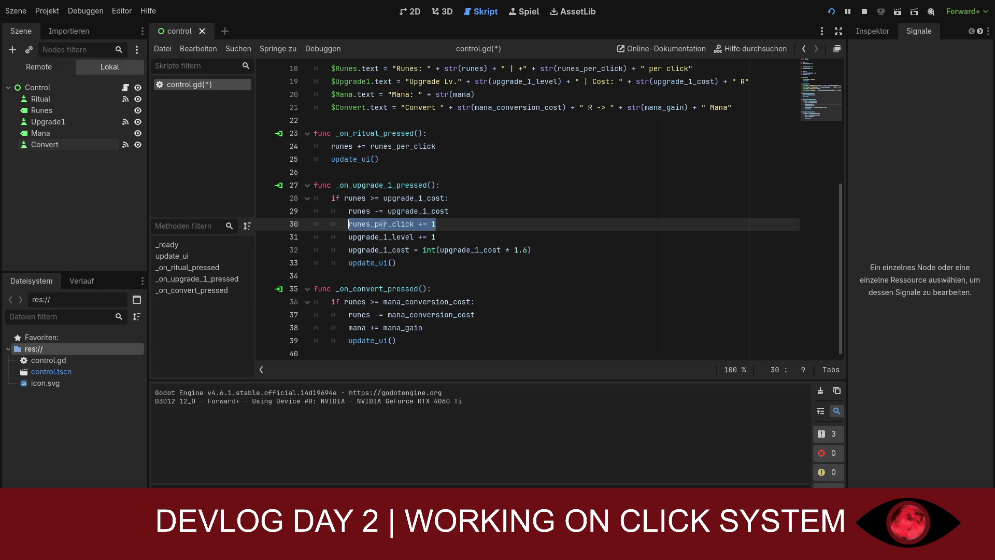
text(runes_per_click *= 2)
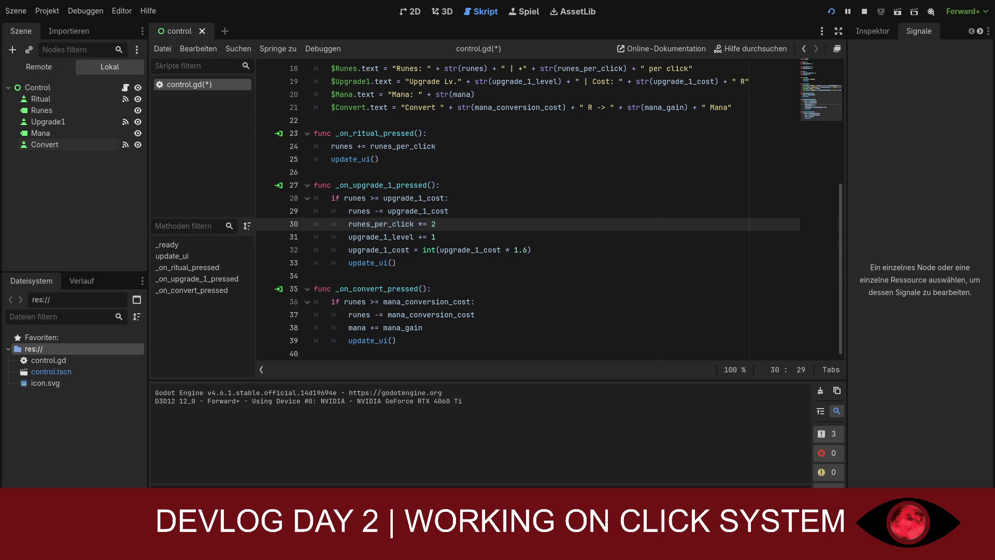
drag(527, 250, 515, 252)
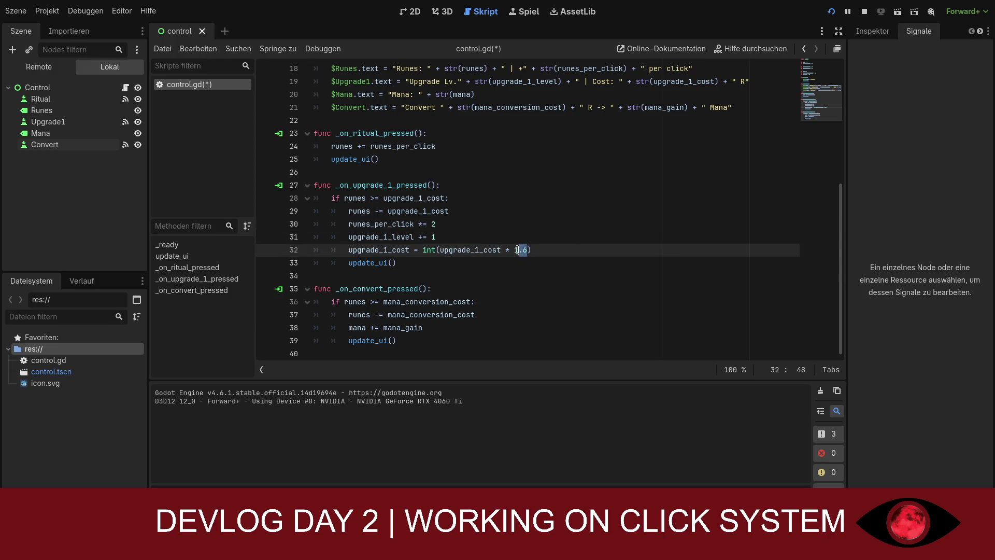
text(2)
scroll(549, 207, up, 5)
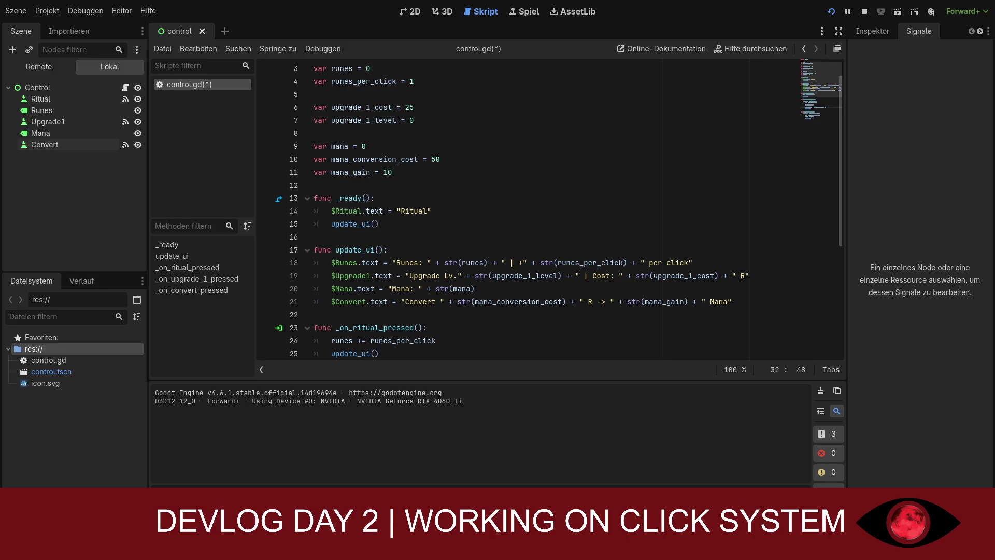
- Replace line 19's upgrade label with the 'Double Power Lv.' version and save control.gd
drag(314, 276, 362, 276)
click(288, 274)
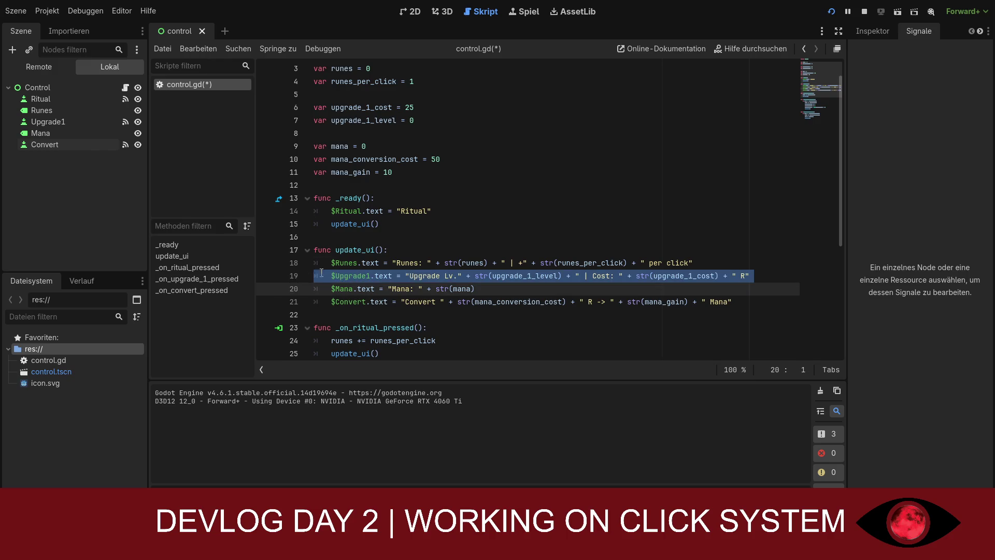
text($Upgrade1.text = "Double Power Lv." + str(upgrade_1_level) + " | Cost: " + str(upgrade_1_cost) + " R")
key(ctrl+z)
mouse_move(335, 275)
mouse_down()
mouse_move(771, 275)
mouse_move(332, 276)
mouse_up()
text($Upgrade1.text = "Double Power Lv." + str(upgrade_1_level) + " | Cost: " + str(upgrade_1_cost) + " R")
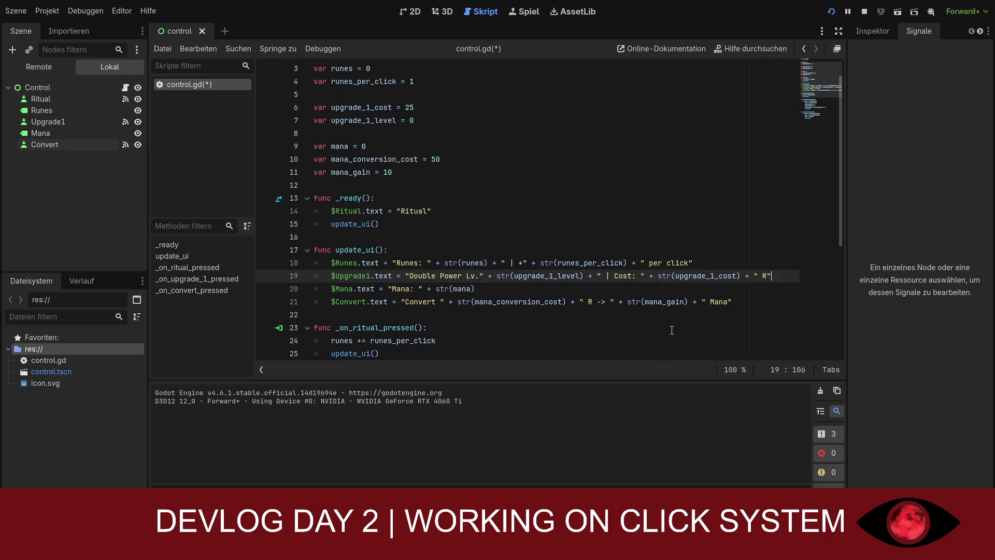
key(ctrl+s)
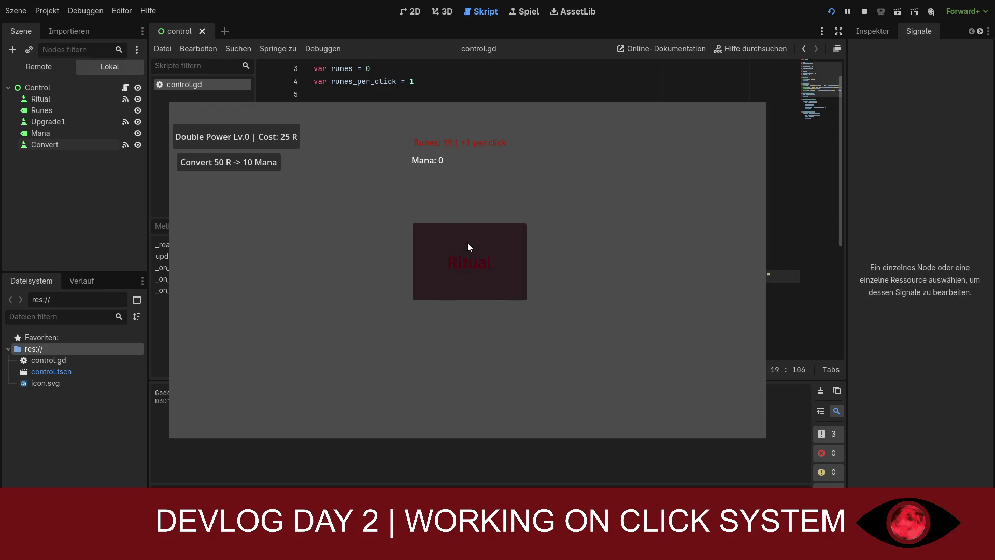
- Earn runes with Ritual and buy the first Double Power level
click(463, 242)
click(462, 242)
click(461, 242)
click(460, 242)
click(456, 242)
click(455, 242)
click(454, 241)
click(454, 241)
click(453, 241)
click(453, 240)
click(453, 240)
click(452, 241)
click(265, 137)
- Upgrade Double Power to Lv.4 for +16 runes per click, then convert runes into mana
click(467, 254)
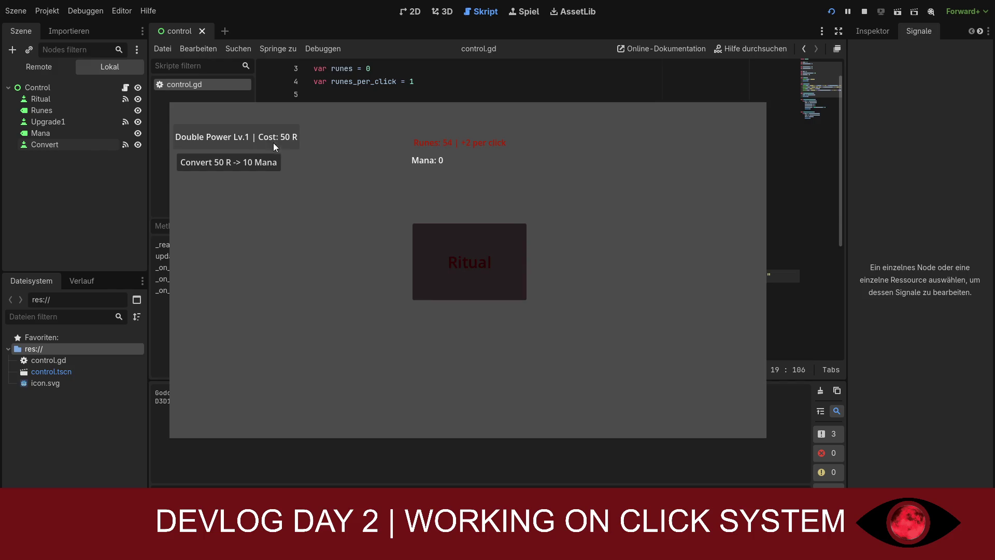
click(440, 227)
click(439, 227)
click(439, 227)
click(439, 227)
click(440, 227)
click(440, 227)
click(440, 227)
click(439, 227)
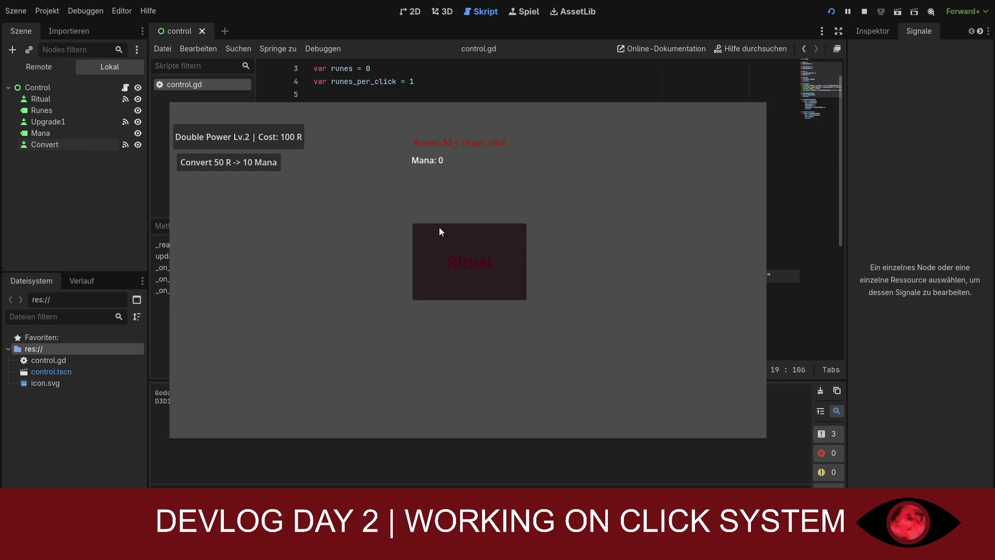
click(439, 227)
click(439, 227)
click(439, 227)
click(439, 227)
click(439, 227)
click(439, 227)
click(439, 227)
click(286, 143)
click(433, 247)
click(433, 248)
click(433, 248)
click(433, 248)
click(434, 244)
click(434, 244)
click(434, 243)
click(434, 244)
click(435, 244)
click(301, 145)
click(247, 162)
- Convert runes into mana and earn more runes at 16 per click
triple_click(247, 163)
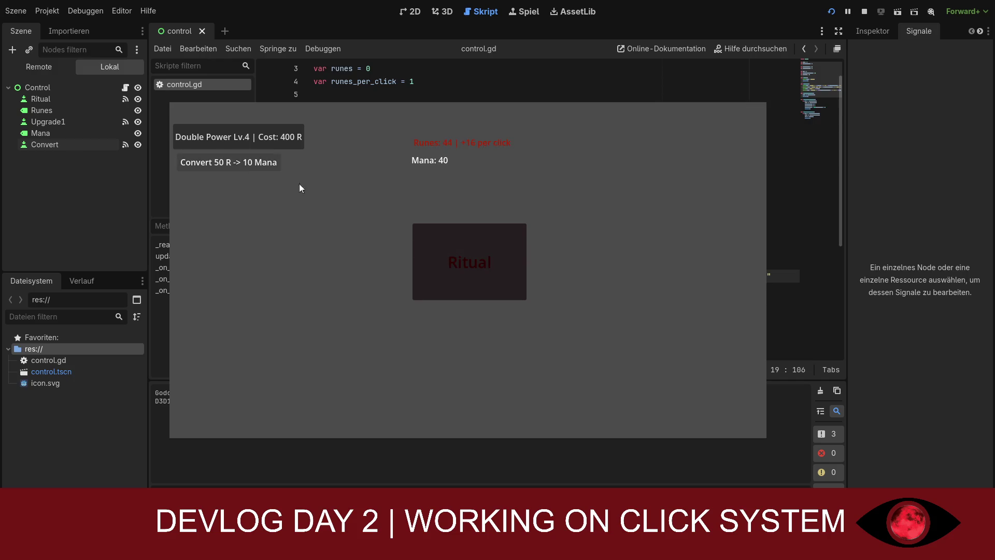
triple_click(444, 254)
double_click(444, 252)
double_click(445, 252)
double_click(444, 252)
double_click(444, 252)
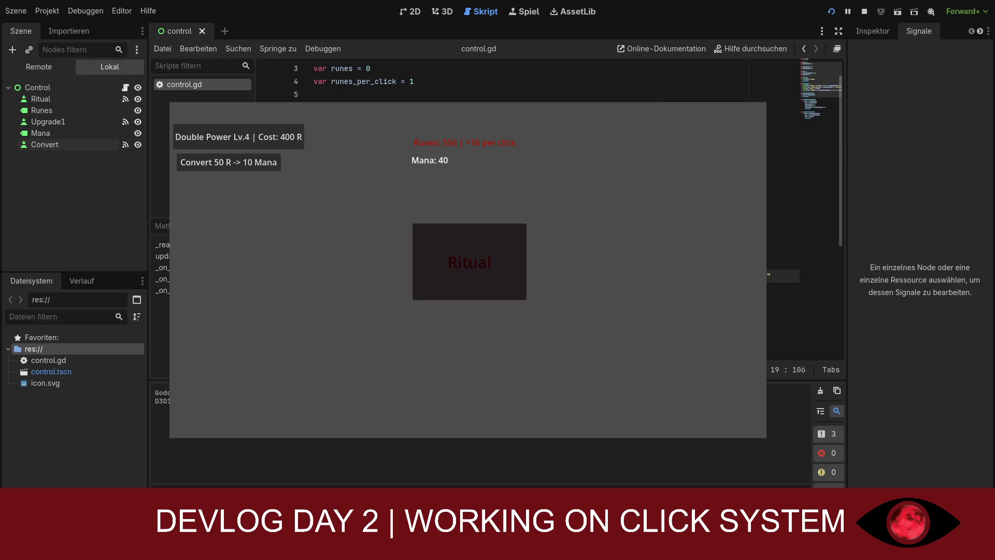
click(427, 241)
click(427, 242)
click(427, 242)
click(428, 242)
click(427, 241)
click(428, 242)
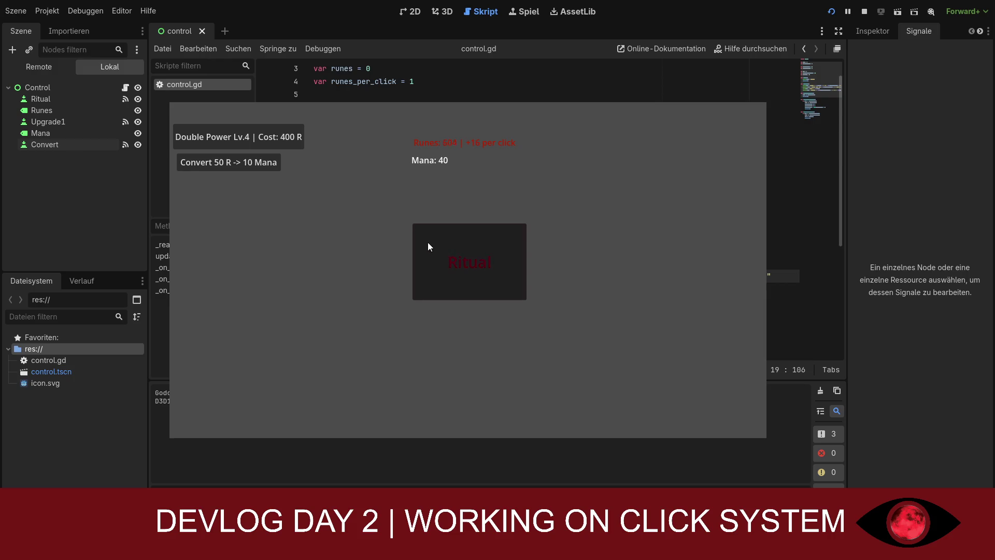
- Convert runes into mana repeatedly up to 170 Mana, then stop the game with F8
double_click(243, 169)
double_click(243, 169)
click(243, 169)
double_click(244, 169)
double_click(244, 169)
click(244, 169)
double_click(244, 169)
click(242, 169)
key(F8)
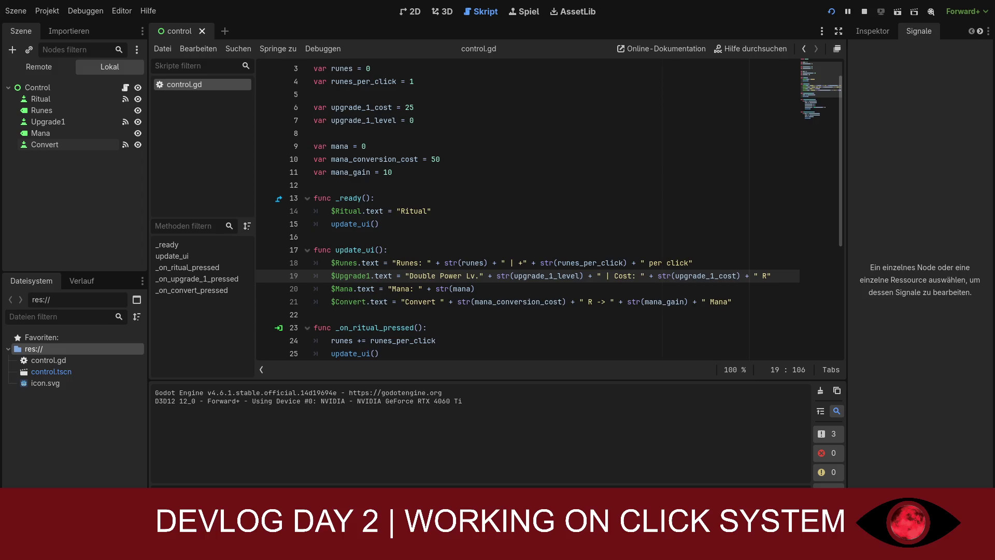
scroll(549, 207, up, 1)
scroll(549, 208, down, 3)
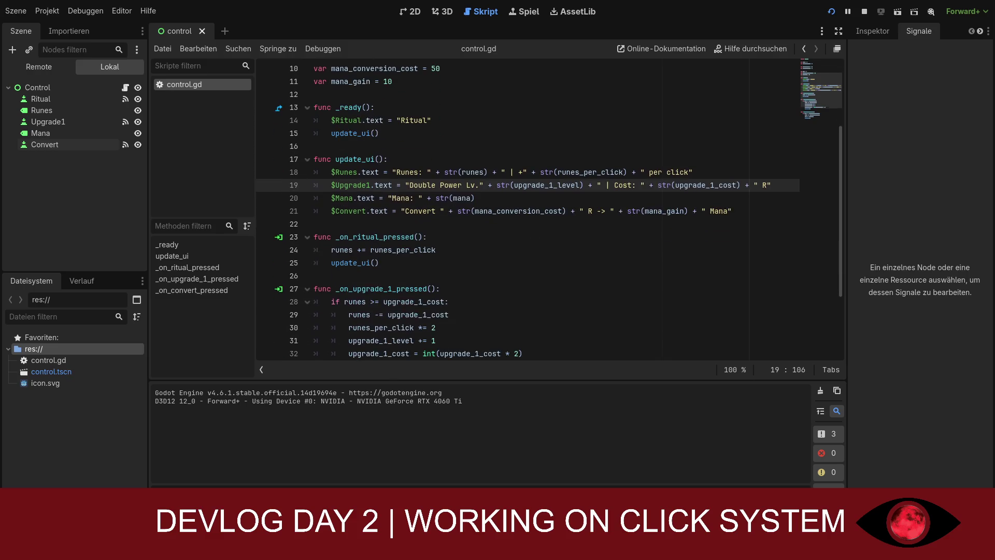
scroll(549, 211, down, 1)
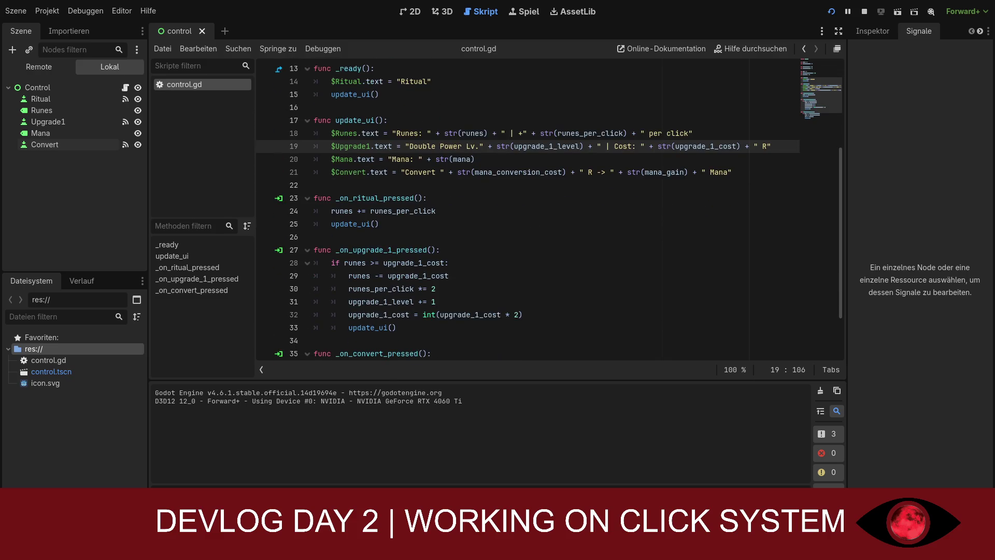
click(450, 286)
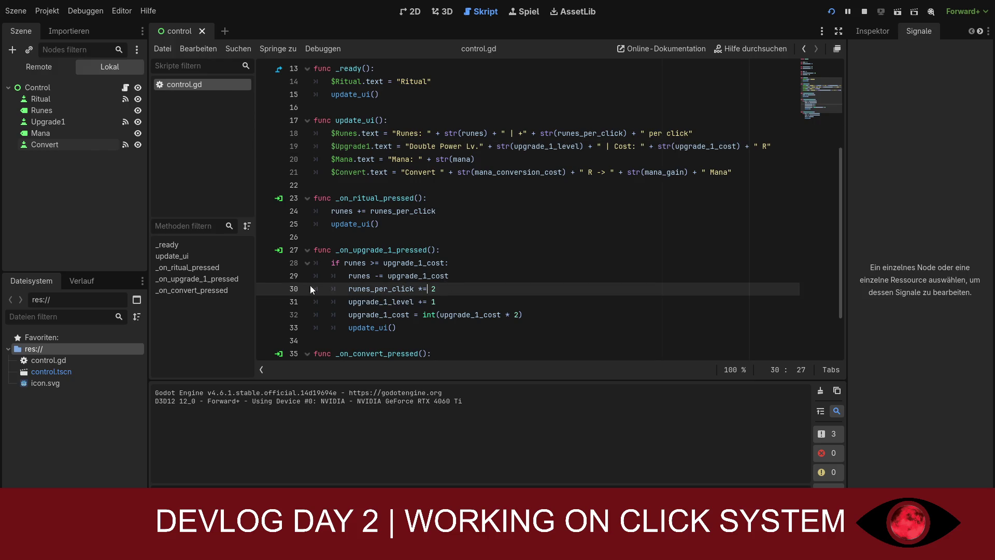
- Replace line 30 with a formula adding max(1, half of runes_per_click) per purchase
drag(435, 289, 274, 283)
text(runes_per_click = int(runes_per_click * 1.5))
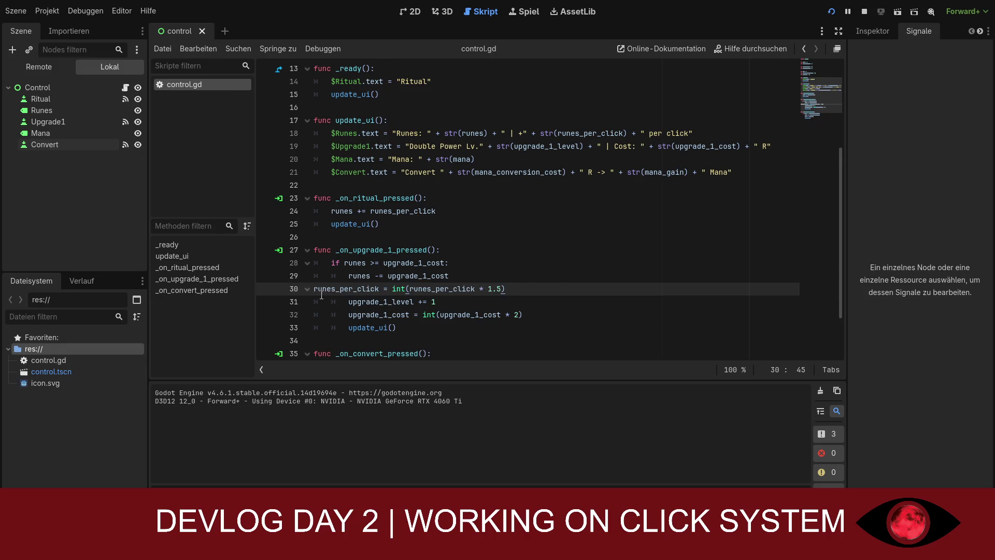
key(ctrl+z)
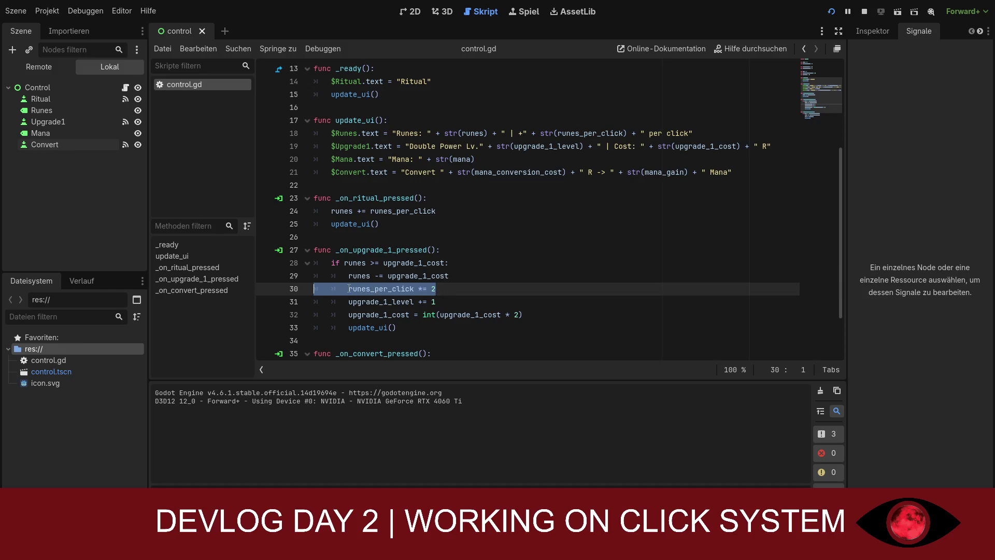
drag(436, 289, 348, 289)
text(runes_per_click = int(runes_per_click * 1.5))
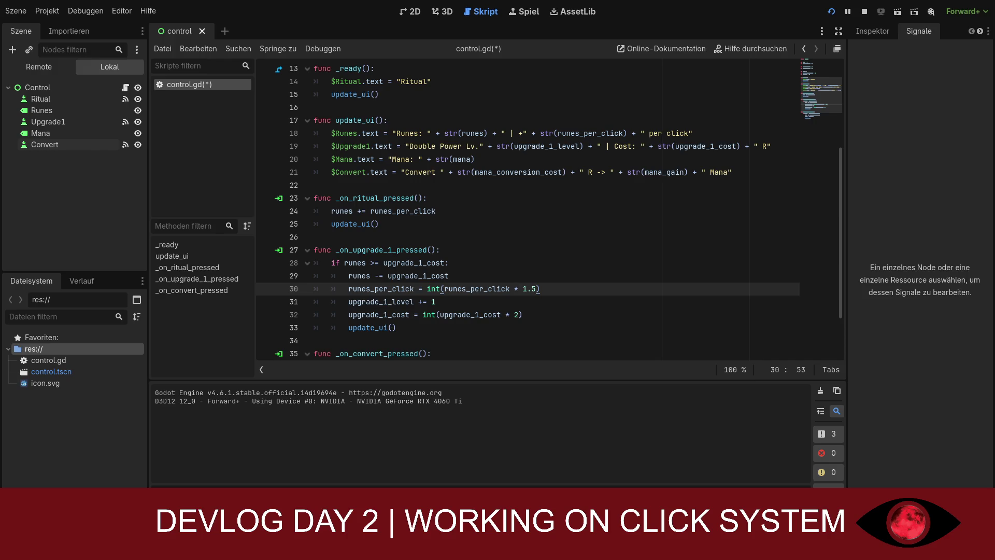
drag(540, 288, 349, 288)
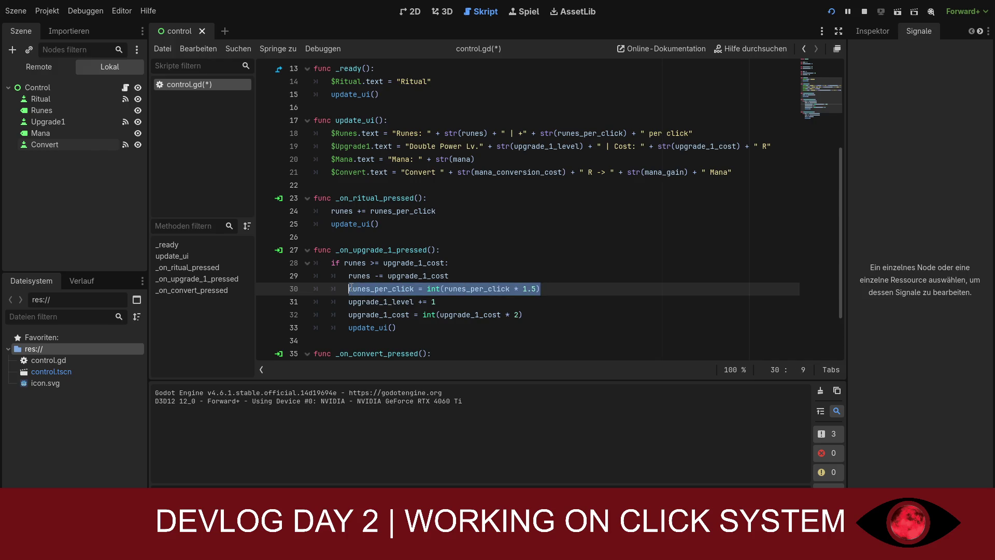
text(runes_per_click += max(1, int(runes_per_click * 0.5)))
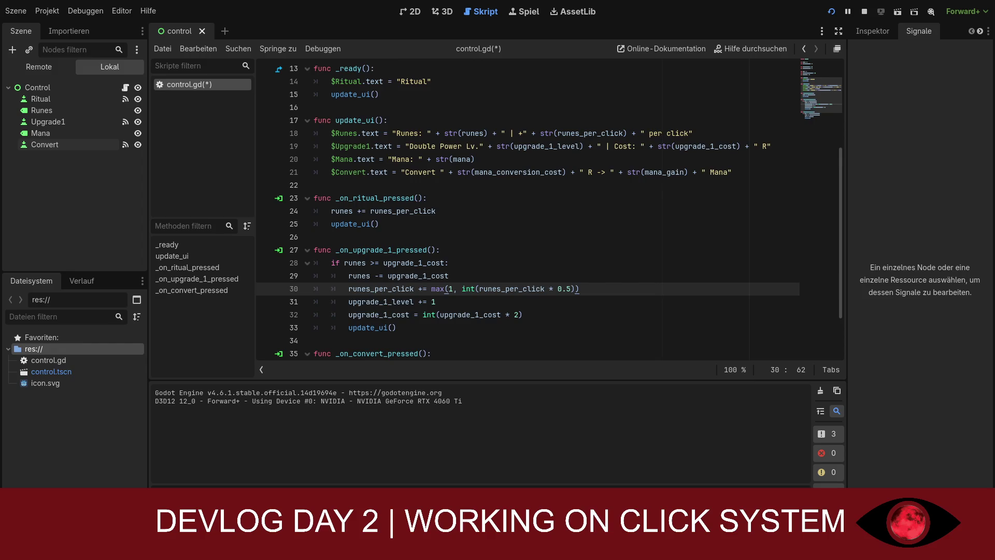
- Change the upgrade cost multiplier from 2 to 1.8
drag(523, 314, 348, 314)
text(upgrade_1_cost = int(upgrade_1_cost * 1.8))
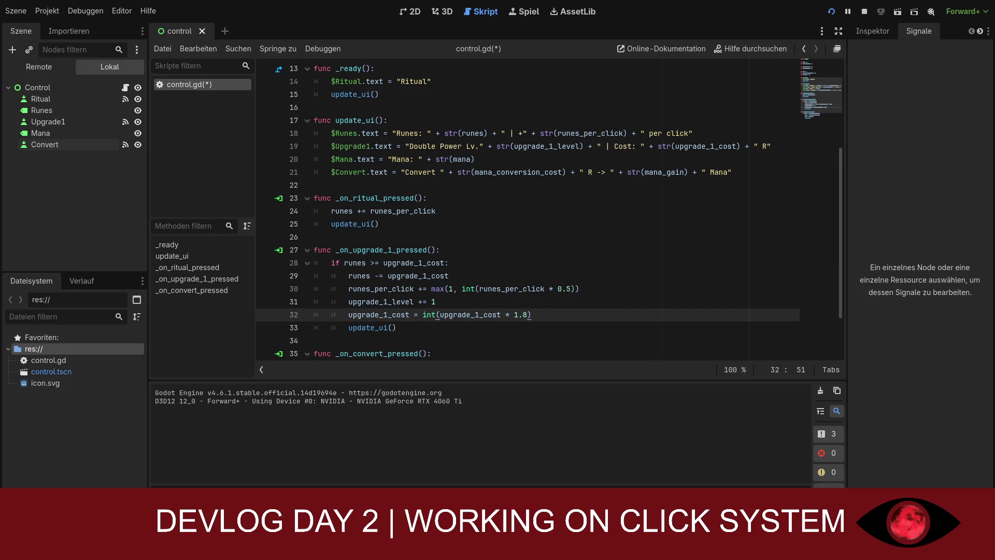
drag(397, 328, 317, 251)
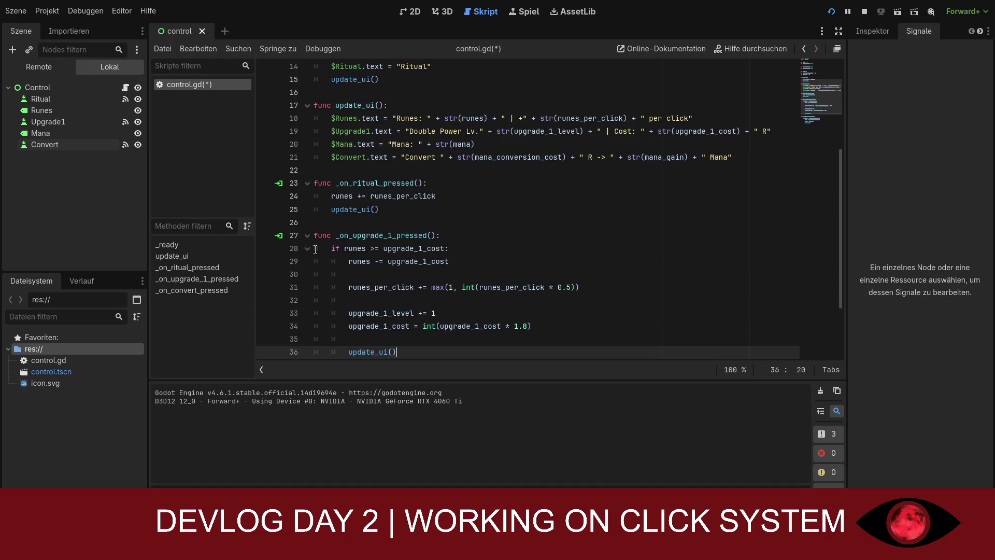
- Paste the reformatted upgrade block, delete its three blank lines, and save control.gd
key(ctrl+v)
key(Up)
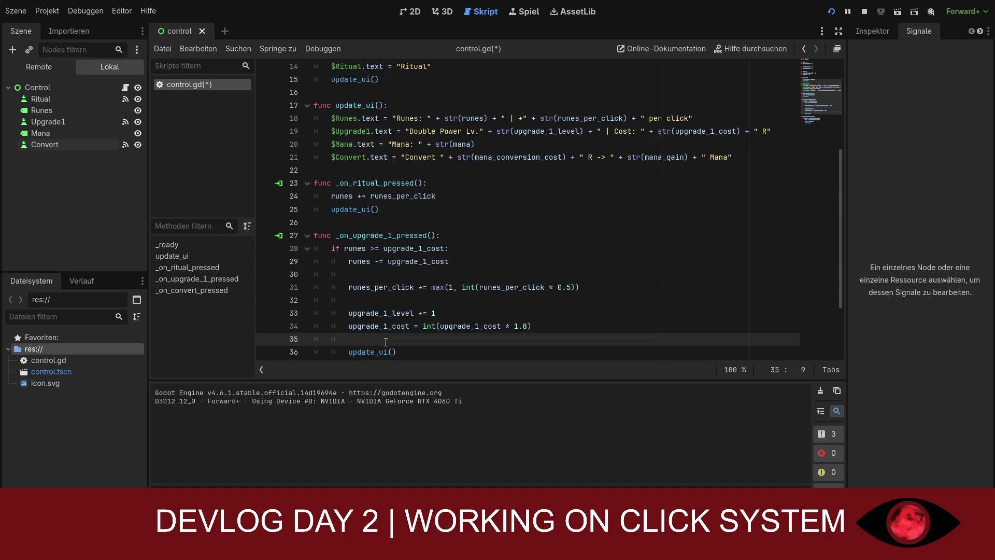
key(BackSpace)
key(BackSpace)
key(BackSpace)
click(377, 299)
key(BackSpace)
key(BackSpace)
key(BackSpace)
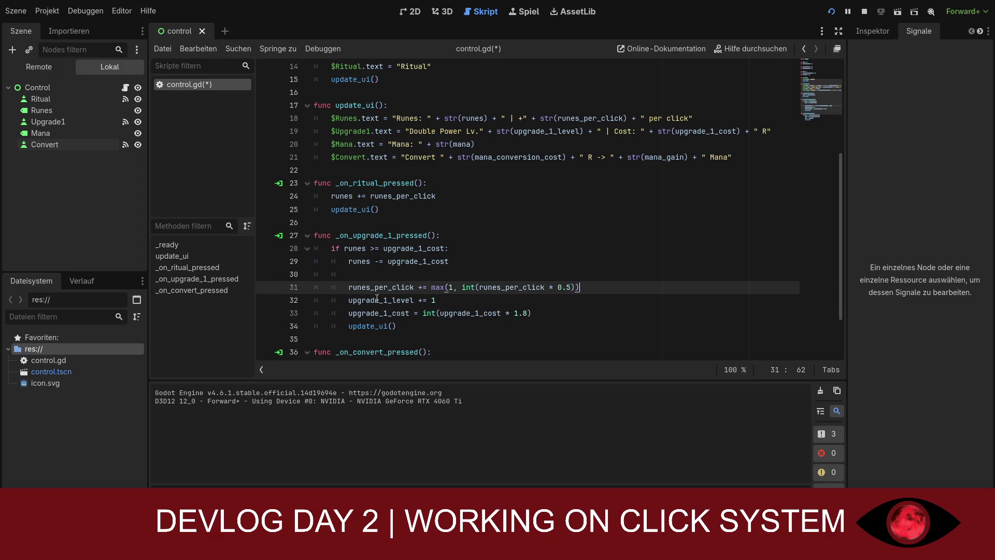
click(372, 274)
key(BackSpace)
key(BackSpace)
key(BackSpace)
scroll(461, 316, down, 1)
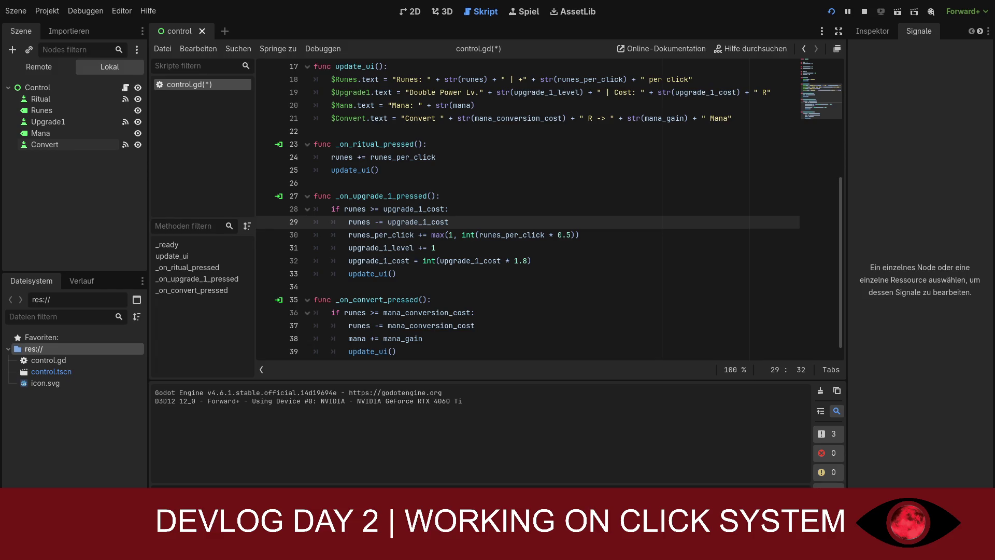
scroll(550, 207, down, 1)
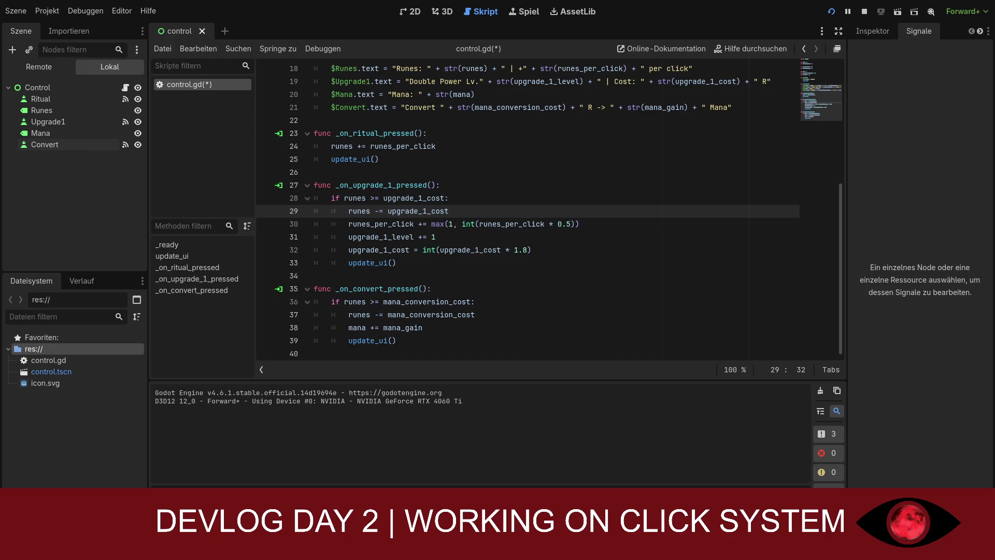
key(ctrl+s)
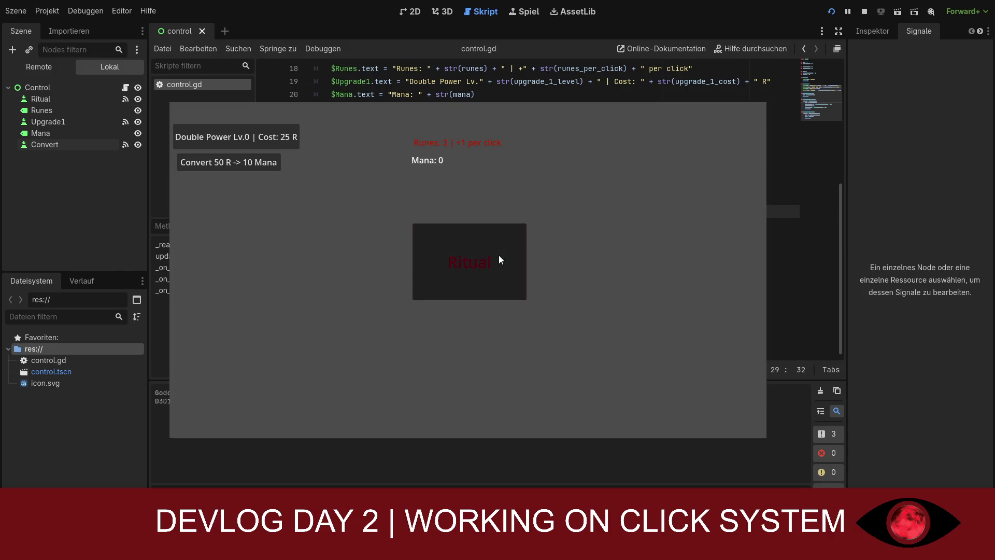
click(487, 255)
click(488, 255)
click(487, 255)
click(487, 255)
click(487, 255)
click(487, 254)
click(487, 253)
click(487, 252)
click(471, 250)
click(471, 250)
click(471, 250)
click(471, 250)
click(471, 249)
click(471, 250)
click(471, 250)
click(471, 251)
click(430, 234)
click(430, 235)
click(431, 236)
click(430, 234)
click(254, 131)
click(479, 263)
click(479, 263)
click(271, 142)
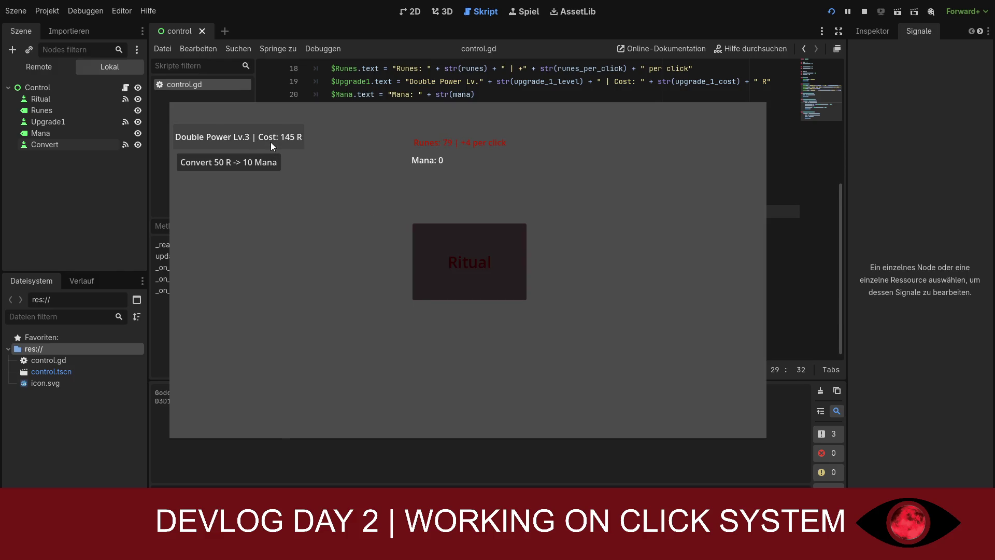
click(478, 252)
click(478, 252)
click(478, 251)
click(478, 252)
click(477, 252)
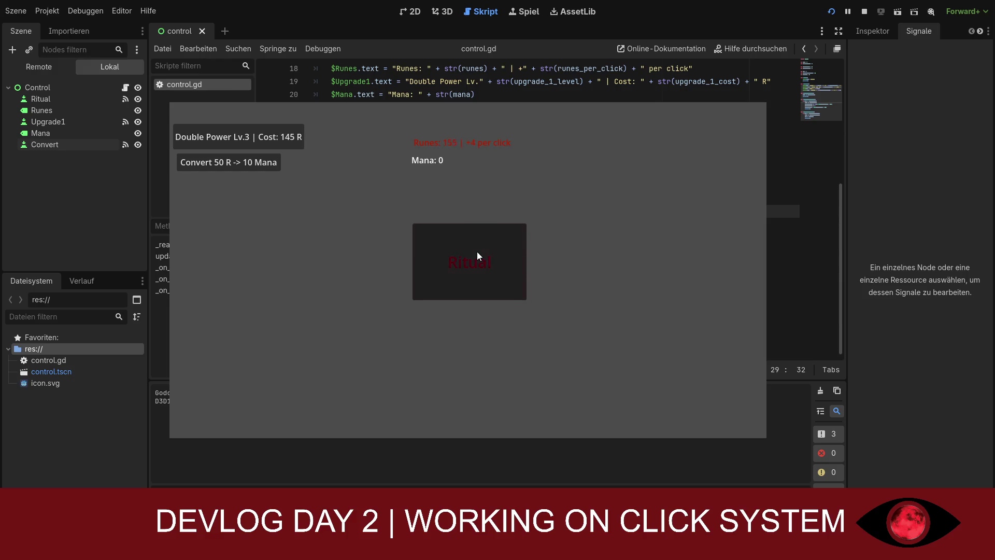
click(477, 251)
click(476, 251)
click(476, 251)
click(477, 251)
click(477, 251)
click(253, 162)
click(253, 162)
click(254, 163)
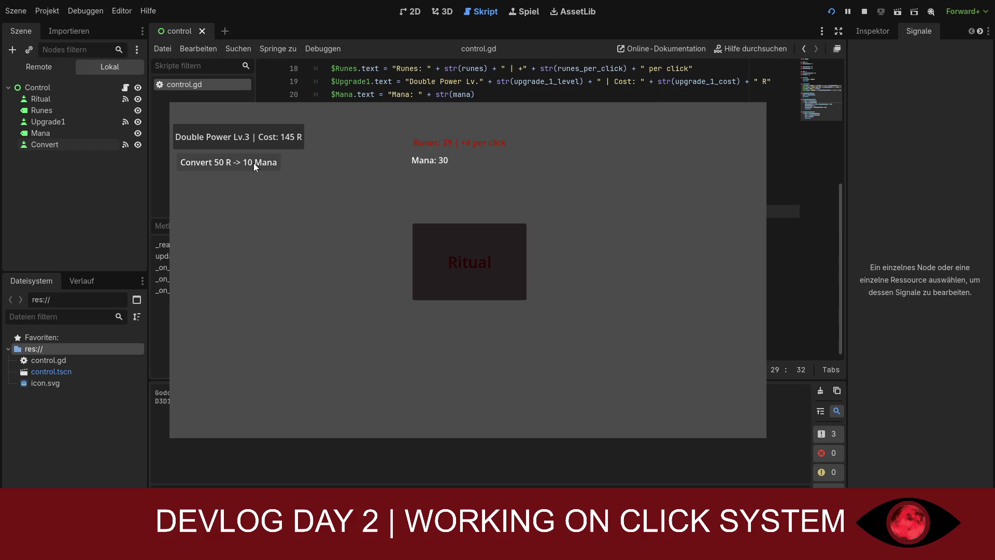
click(477, 263)
click(476, 263)
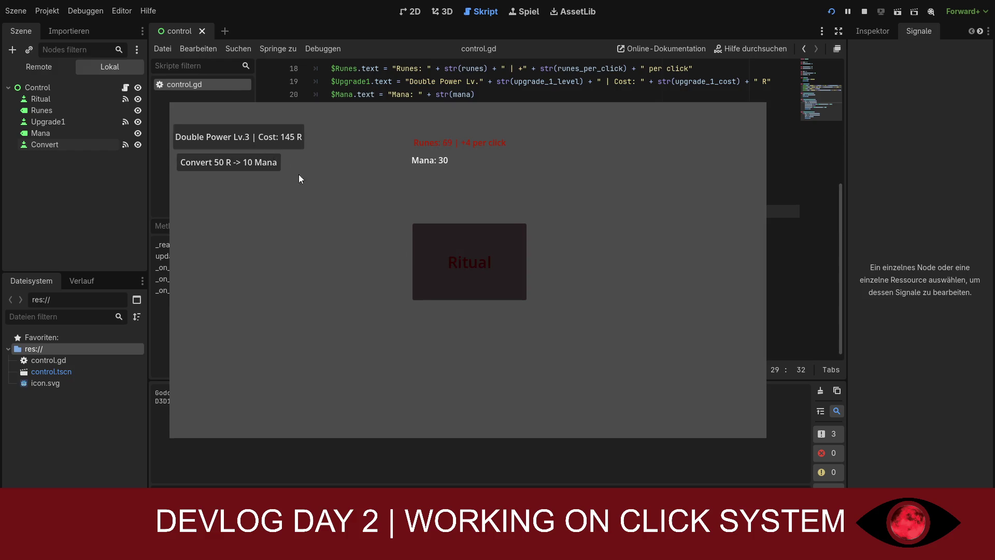
click(434, 261)
click(433, 261)
click(296, 139)
click(465, 232)
click(465, 231)
click(465, 231)
click(466, 231)
click(466, 231)
click(466, 231)
click(465, 232)
click(465, 231)
click(465, 232)
click(466, 232)
click(465, 232)
click(466, 231)
click(465, 232)
click(455, 248)
click(456, 247)
click(456, 247)
click(278, 139)
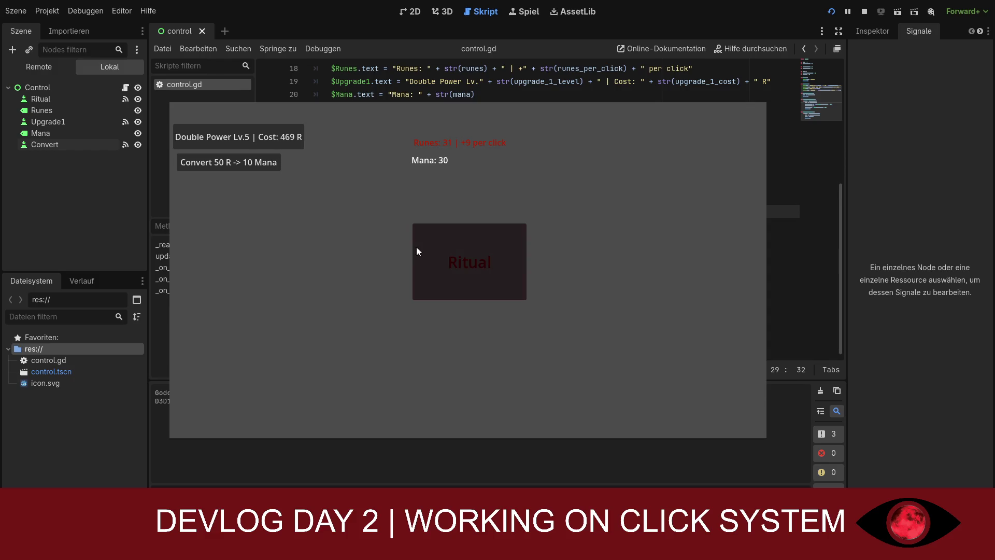
click(487, 246)
click(487, 246)
click(487, 246)
click(263, 165)
click(262, 165)
click(263, 165)
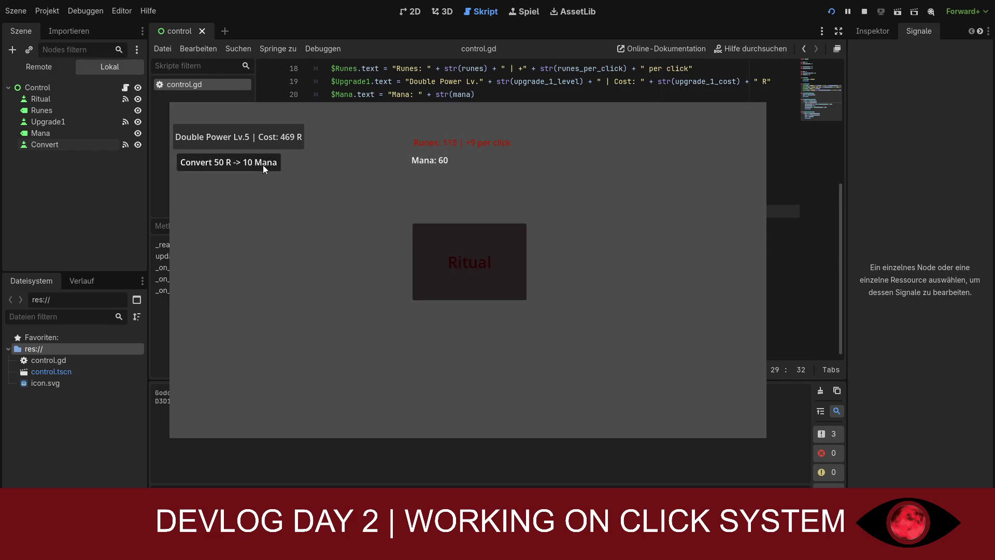
click(263, 165)
click(262, 165)
click(456, 258)
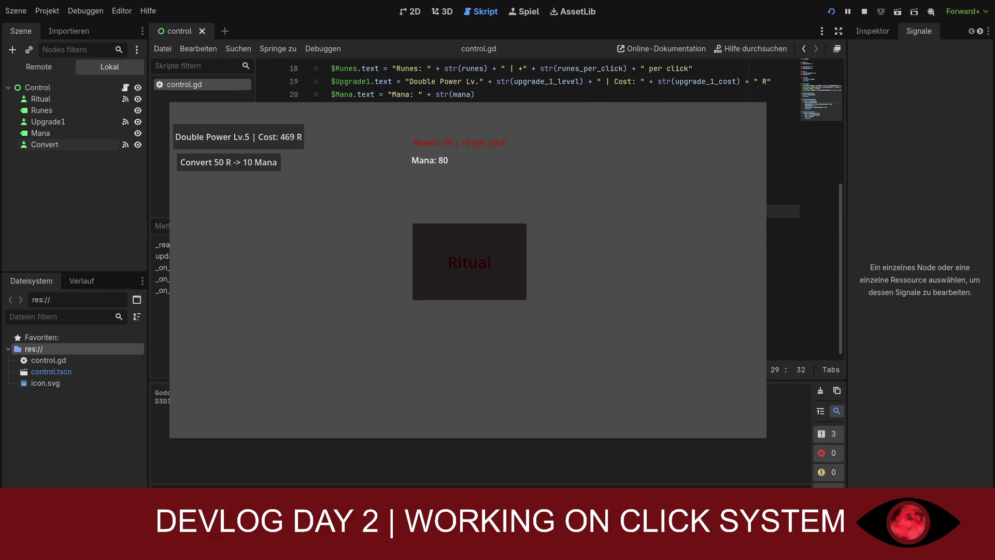
key(F8)
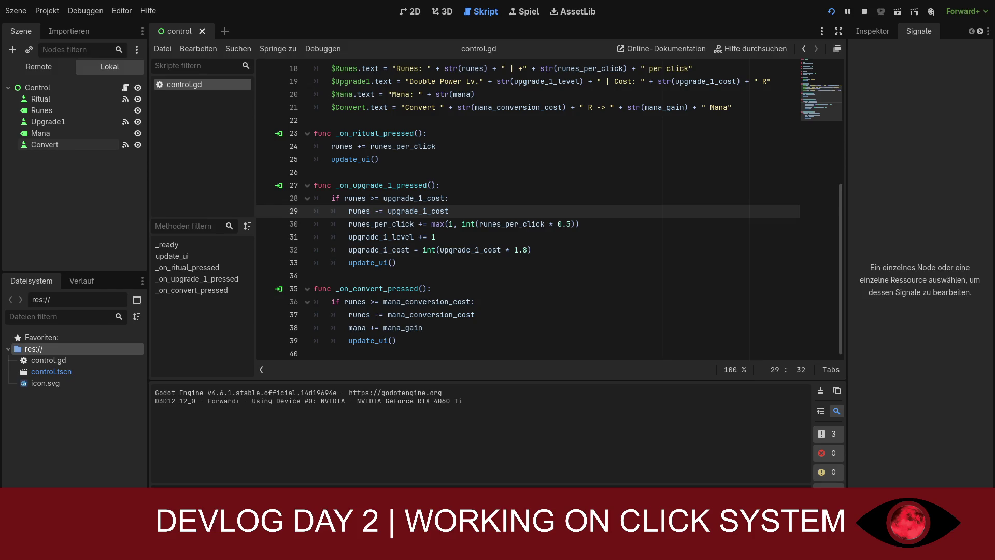
- Select the Control root node in the Scene dock
click(32, 88)
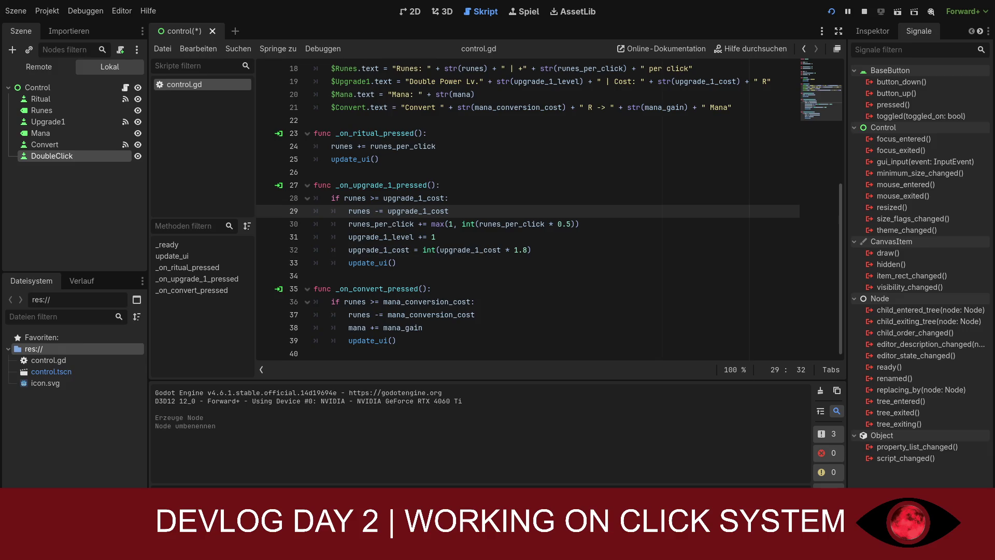
scroll(528, 208, up, 6)
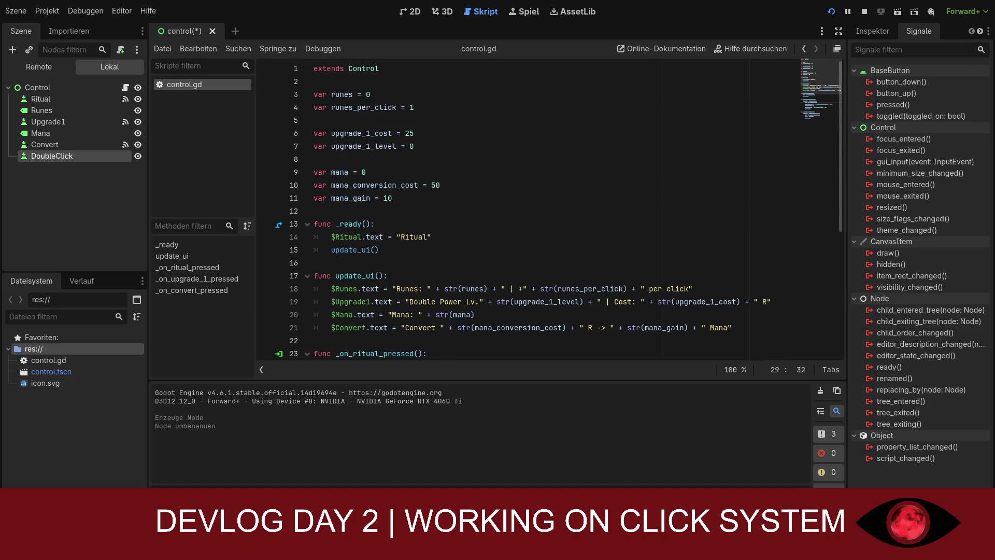
- Save the scene and replace all of control.gd with the double-click boost version
click(656, 158)
key(ctrl+s)
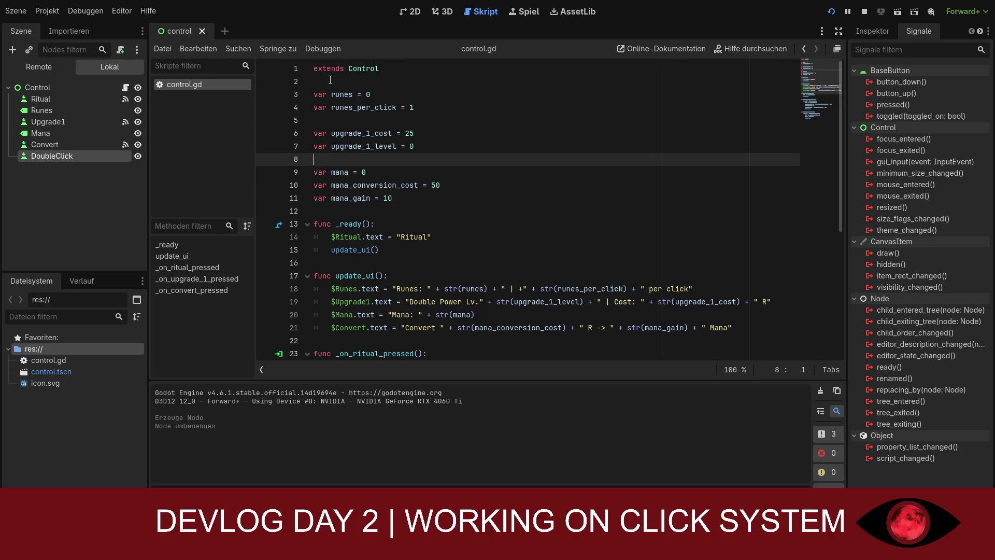
mouse_move(330, 79)
mouse_down()
mouse_move(363, 233)
mouse_move(441, 363)
mouse_move(466, 362)
mouse_move(456, 198)
mouse_up()
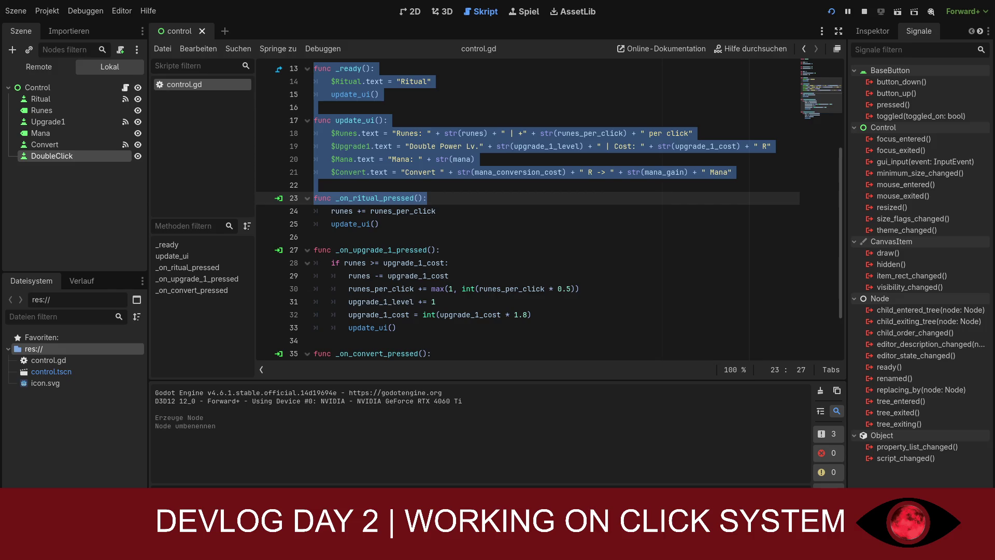
scroll(528, 210, up, 4)
scroll(527, 210, down, 4)
scroll(549, 210, down, 2)
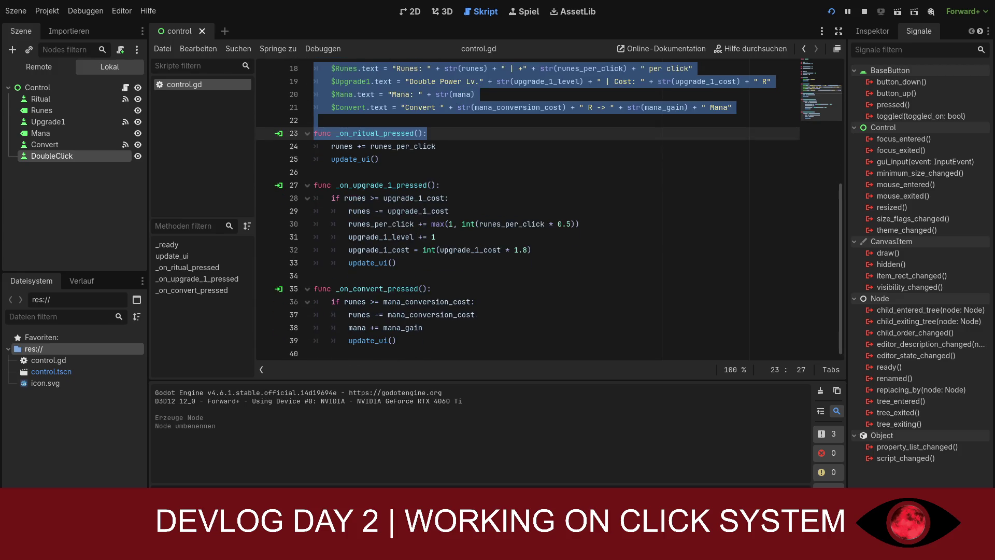
key(ctrl+a)
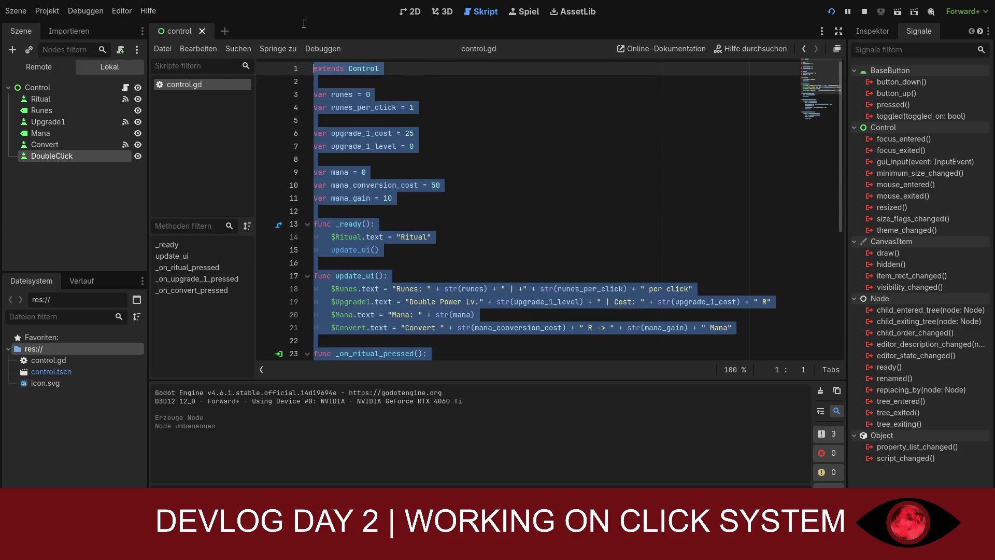
key(ctrl+v)
scroll(455, 245, up, 10)
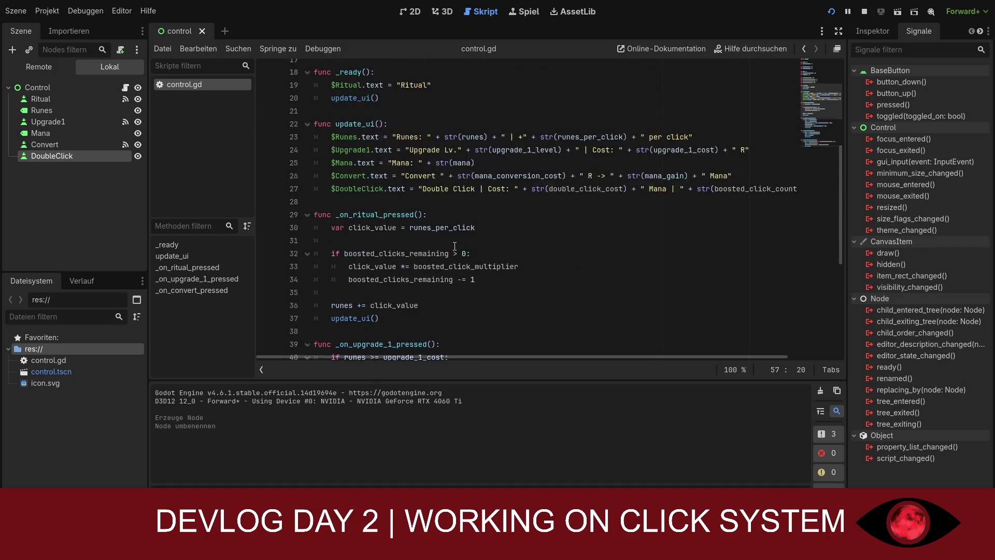
- Scroll through the new double-click code in control.gd and save the script with Ctrl+S
scroll(454, 246, down, 10)
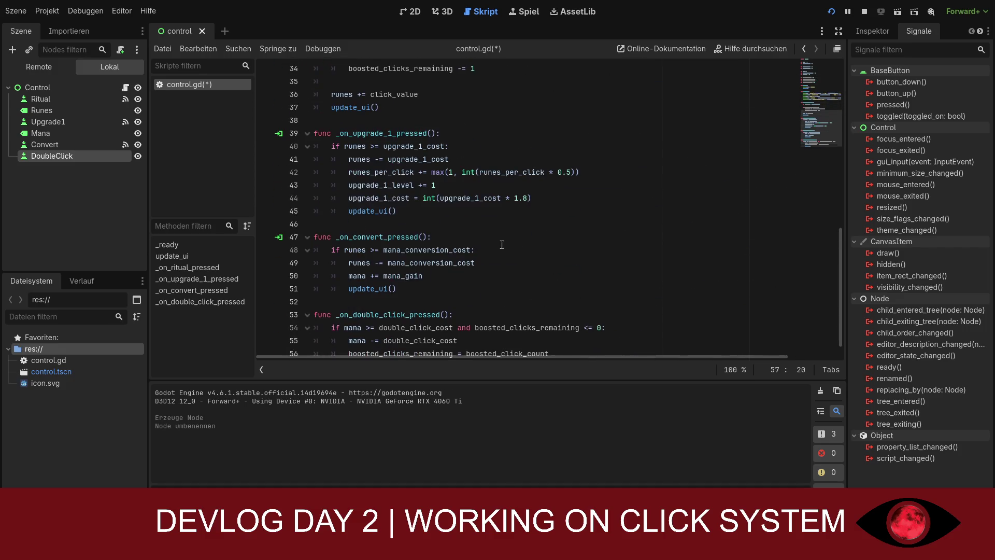
click(820, 98)
scroll(819, 97, up, 6)
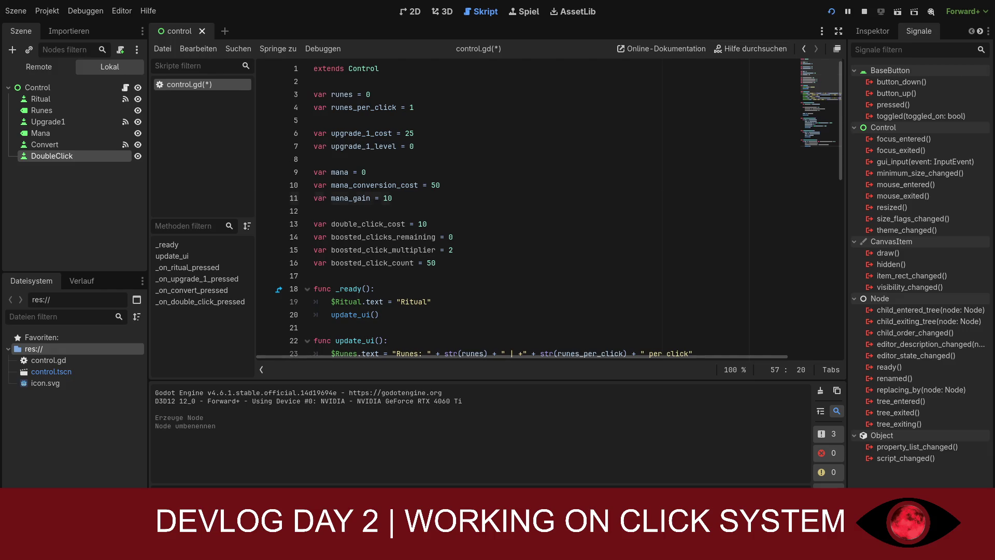
click(637, 194)
key(ctrl+s)
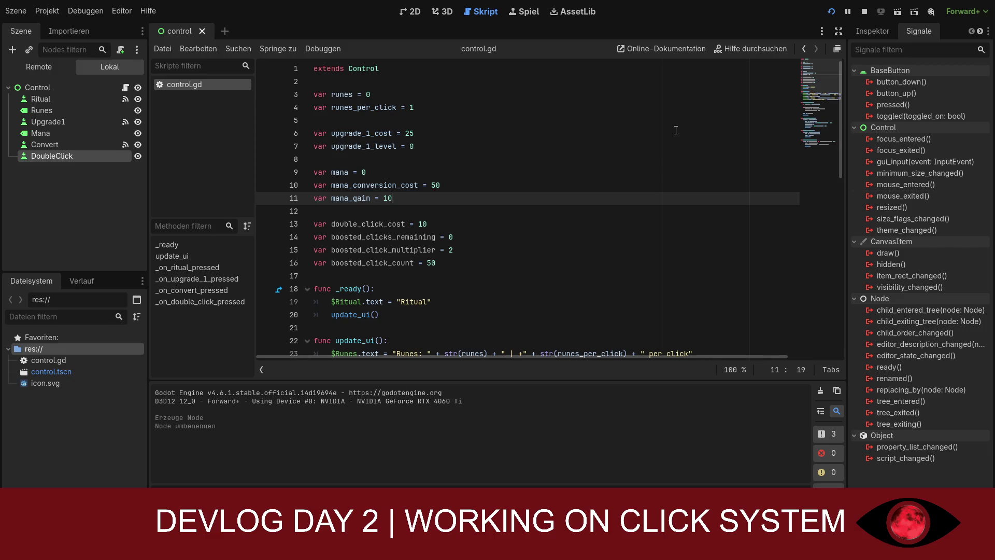
click(409, 11)
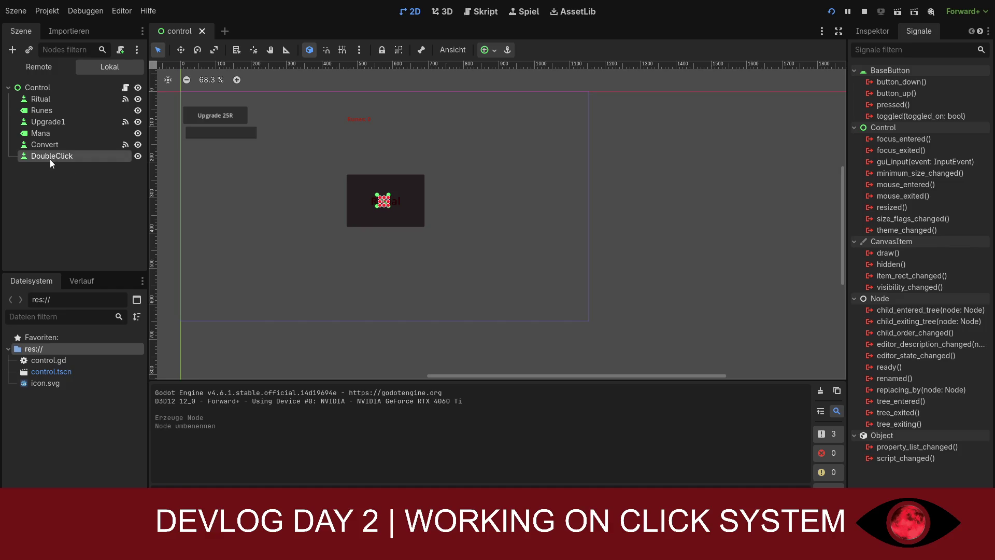
- Drag the DoubleClick button off the Ritual button toward the scene's upper right
scroll(383, 201, up, 5)
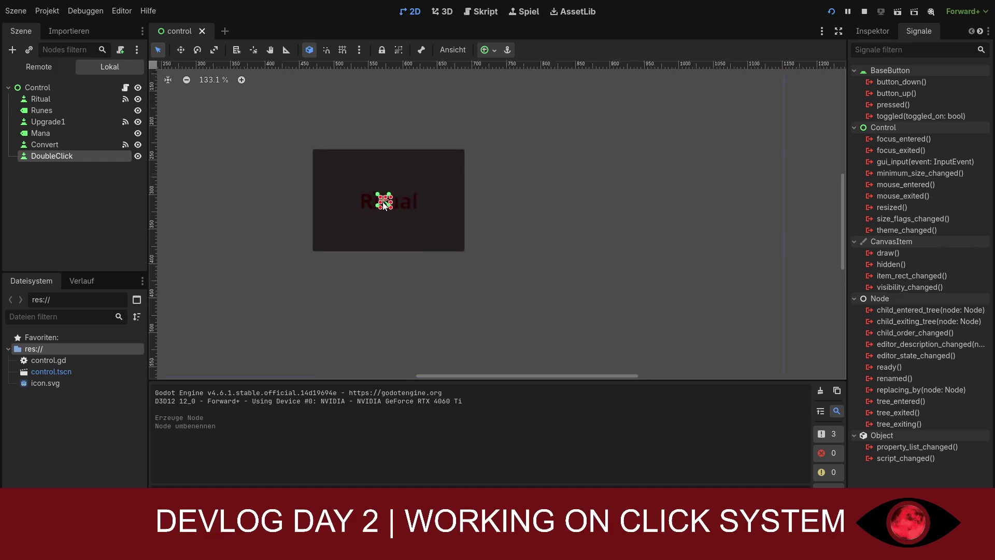
mouse_move(389, 207)
mouse_down()
mouse_move(256, 202)
mouse_move(194, 162)
mouse_up()
scroll(255, 202, down, 8)
scroll(215, 192, down, 1)
click(215, 194)
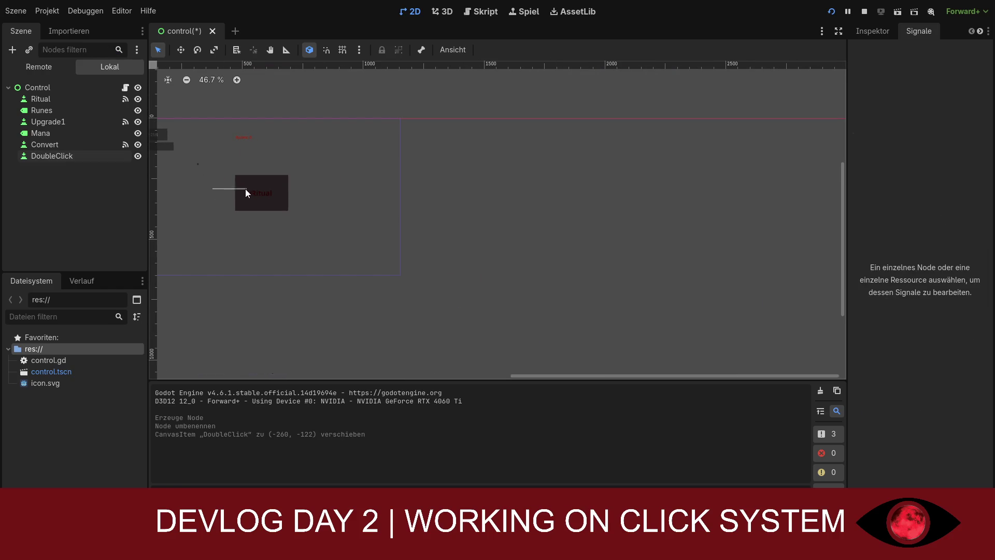
- Widen DoubleClick into a thin bar and move its anchors to the new position
click(77, 156)
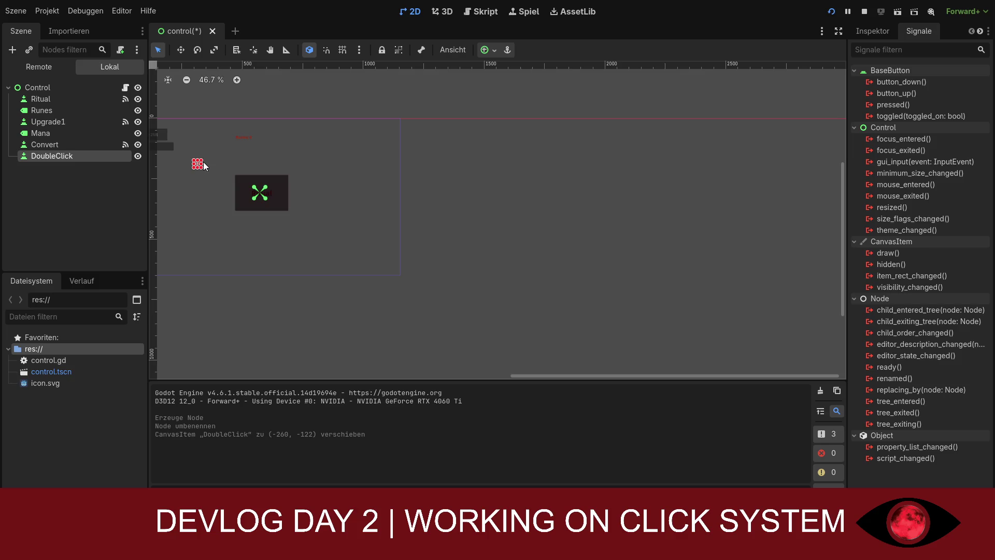
mouse_move(203, 163)
mouse_down()
mouse_move(234, 163)
mouse_move(212, 171)
mouse_move(377, 140)
mouse_up()
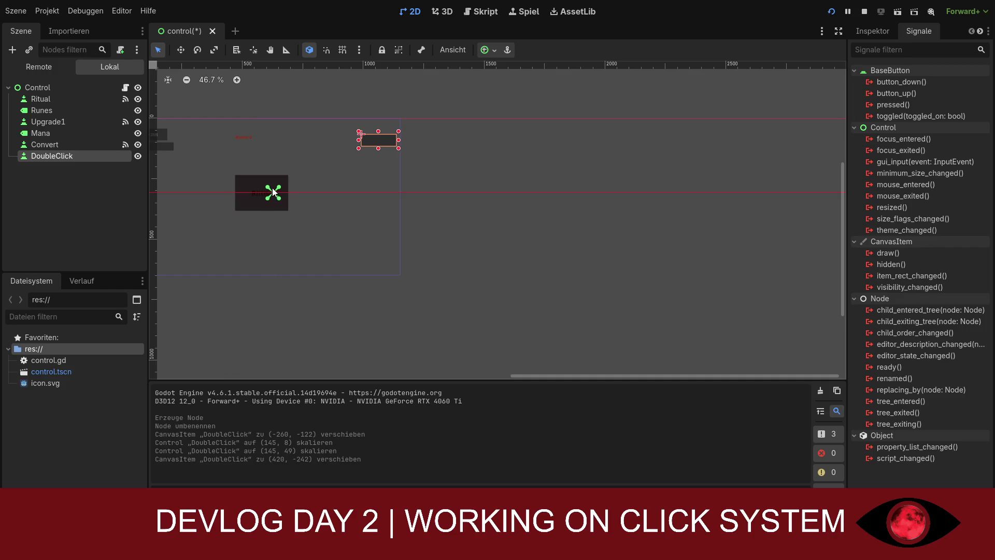
drag(273, 192, 352, 140)
click(331, 192)
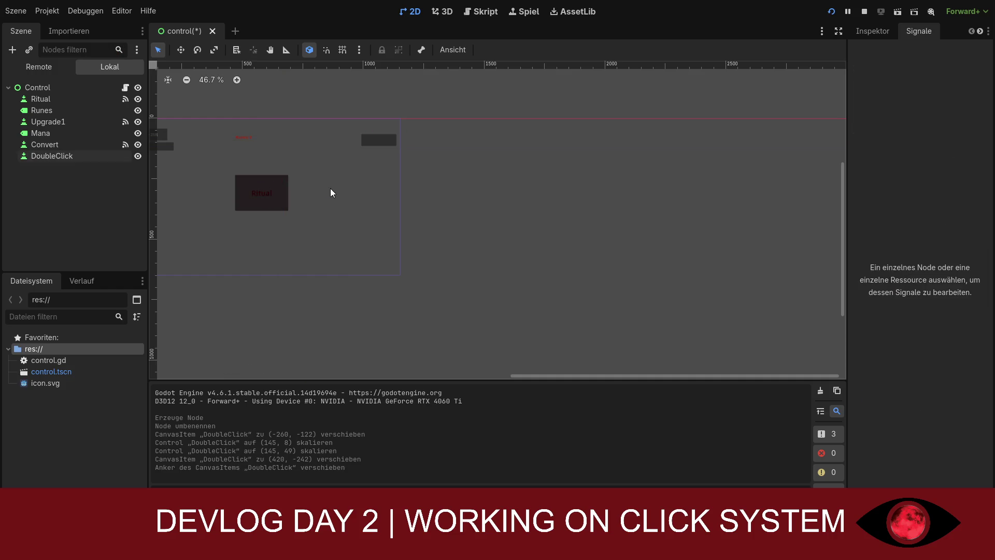
scroll(352, 210, down, 1)
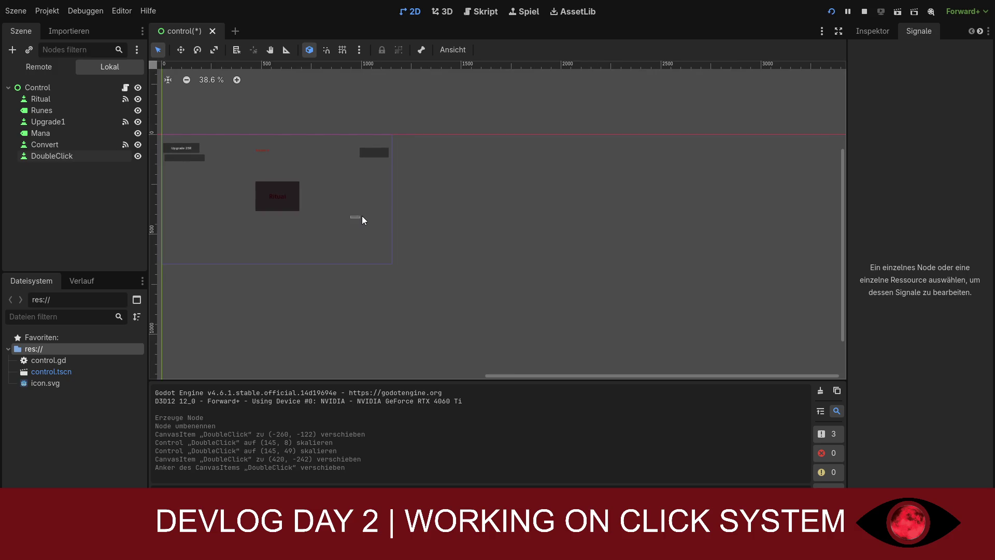
scroll(200, 203, up, 2)
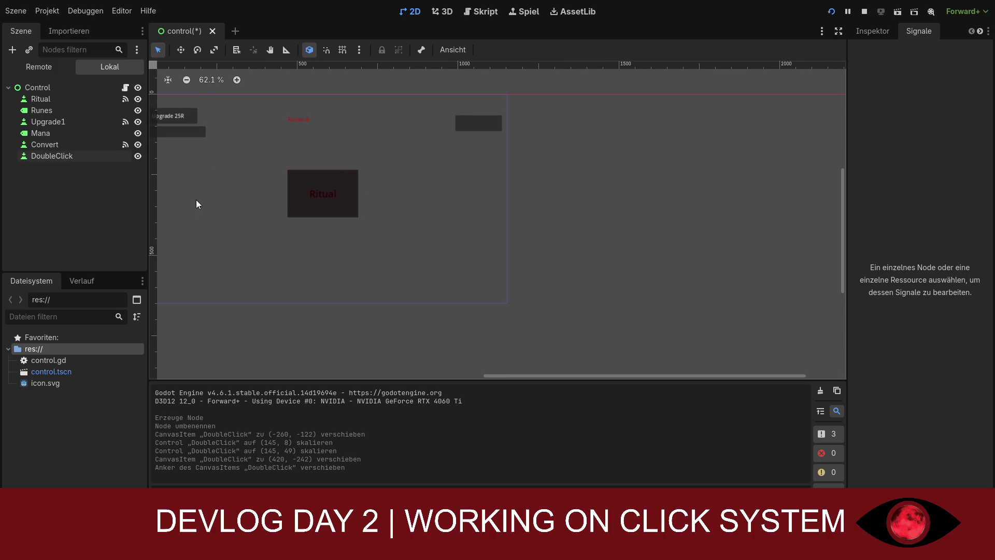
scroll(154, 203, left, 1)
drag(485, 374, 334, 357)
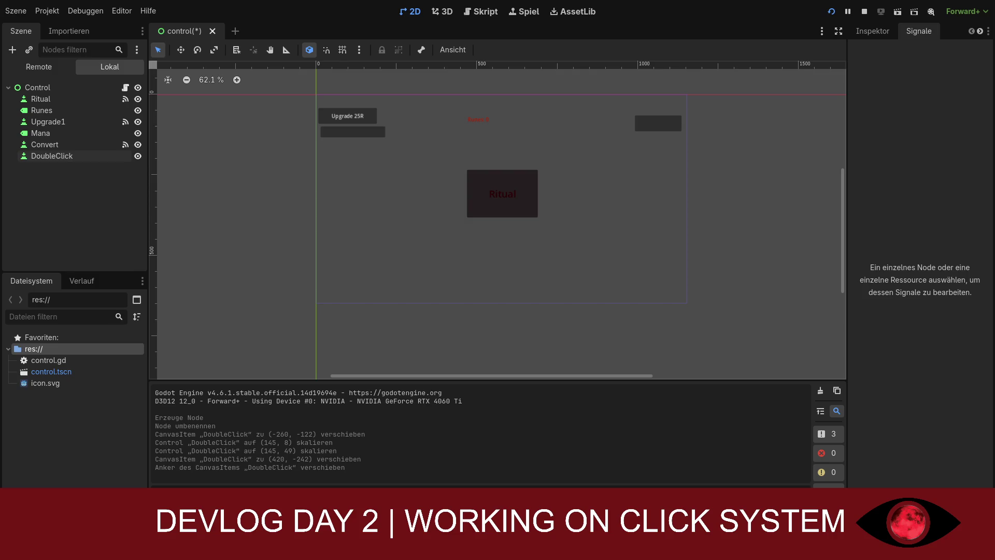
- Set the Convert button's Text to 'Converter' in the Inspector
click(362, 136)
click(882, 29)
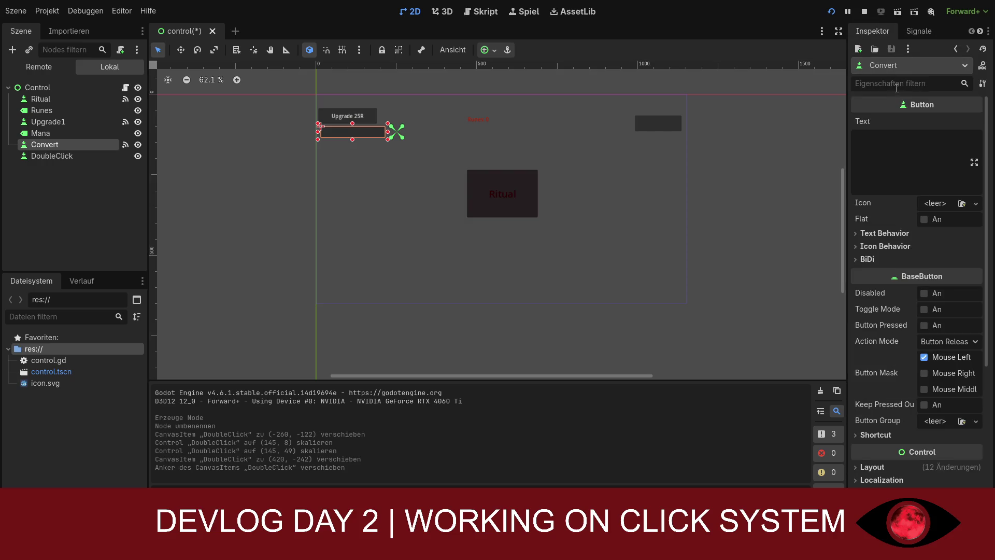
click(892, 130)
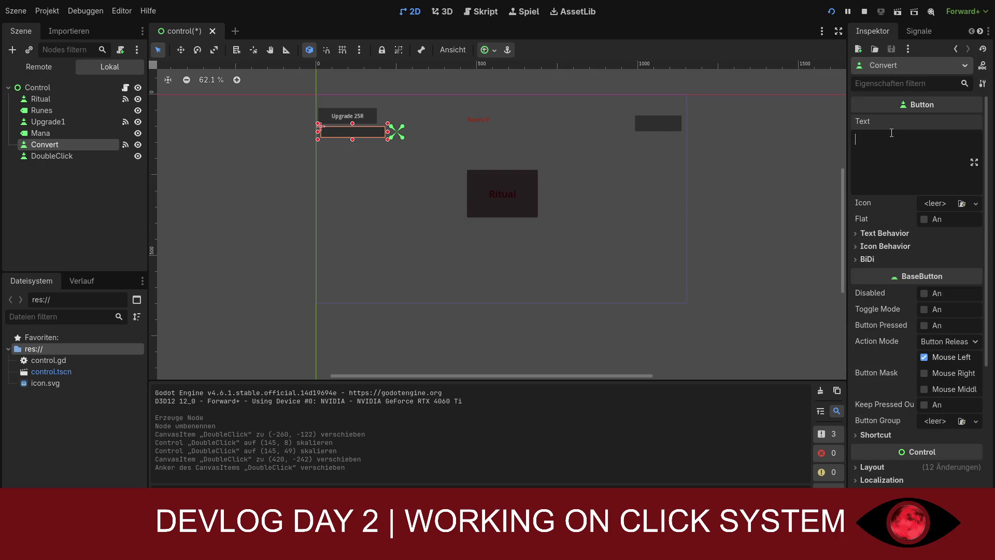
text(Converter)
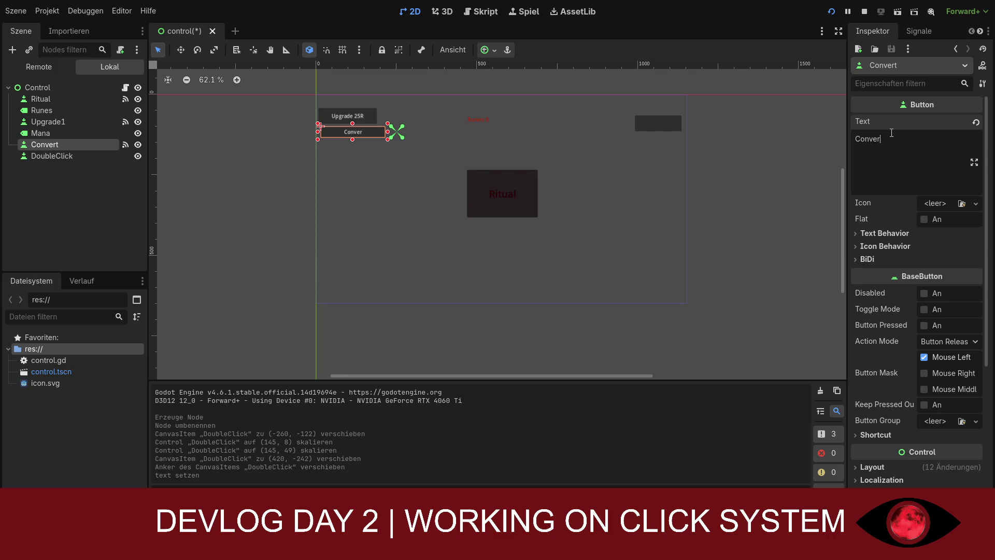
- Set the DoubleClick button's Text to 'Doubleclick', fixing the typo
click(658, 123)
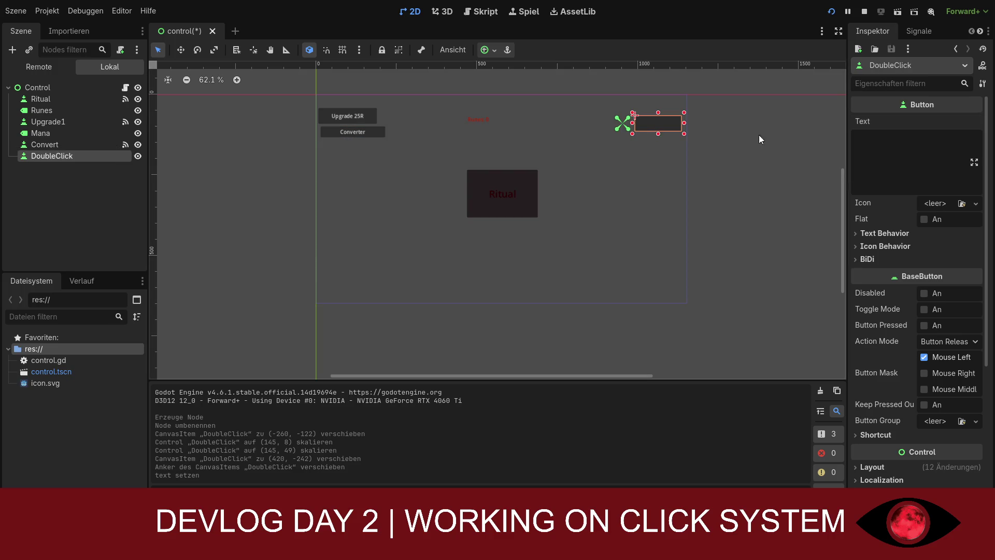
click(886, 144)
text(M)
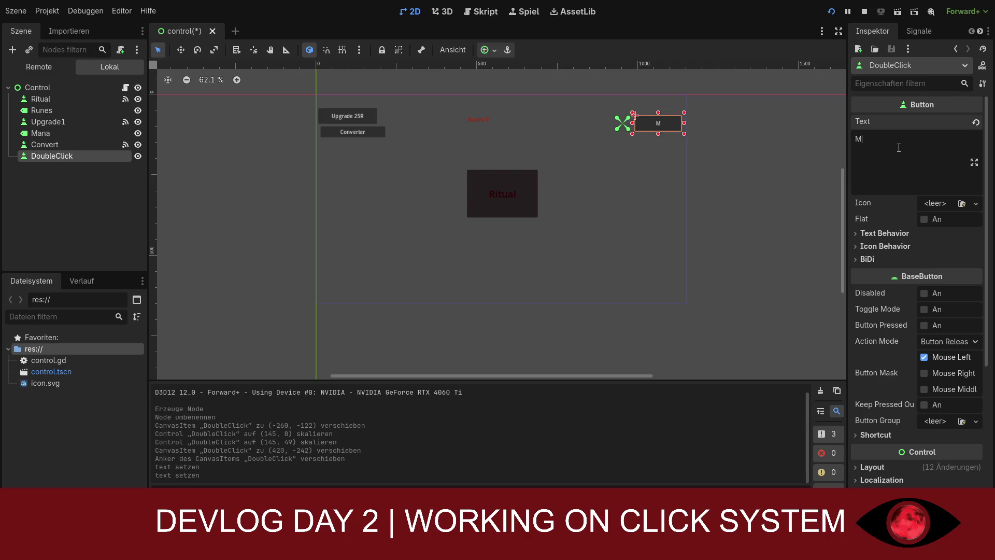
text(o)
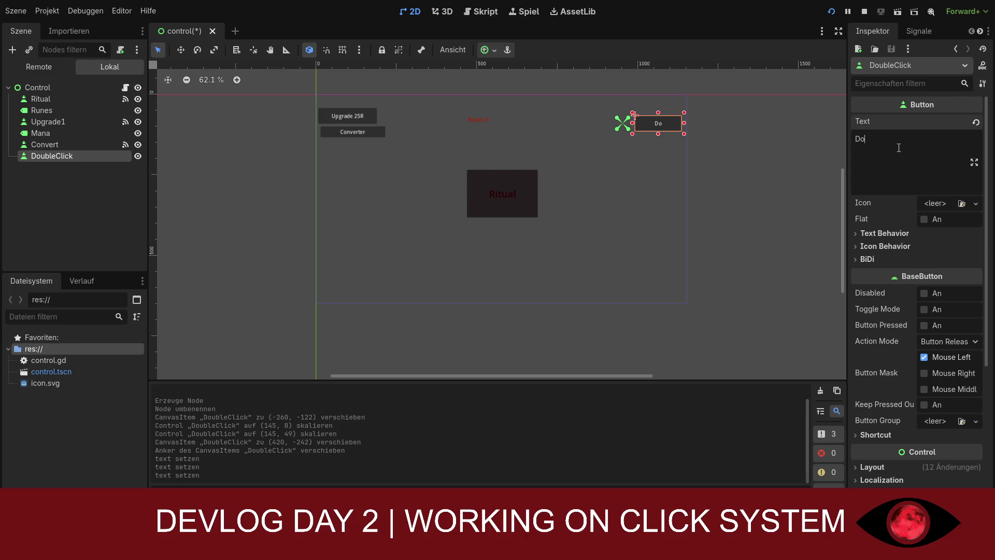
text(ubleclci)
key(BackSpace)
key(BackSpace)
text(ick)
click(757, 175)
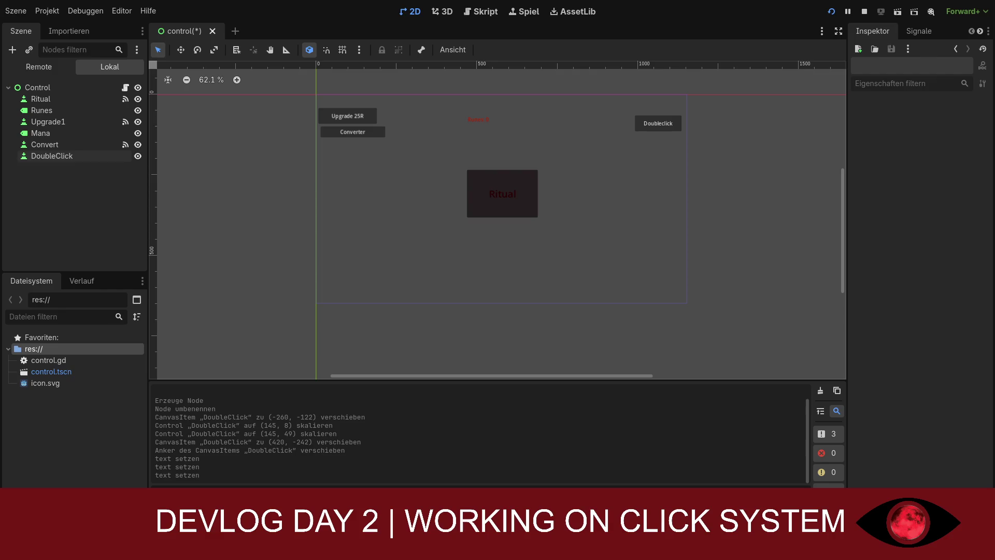
key(F5)
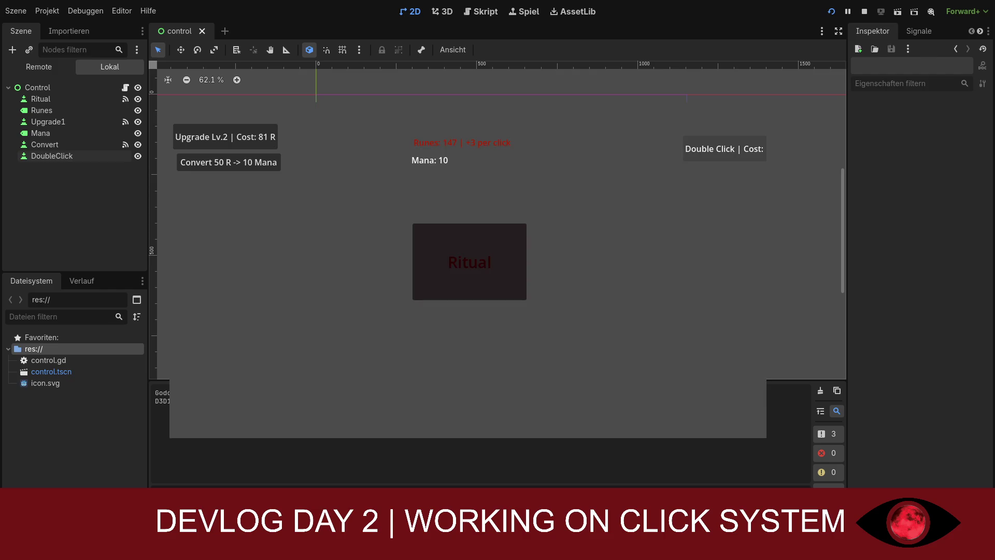
- Earn runes on Ritual, buy upgrades to Lv.4, convert runes to mana, and test Double Click
click(717, 149)
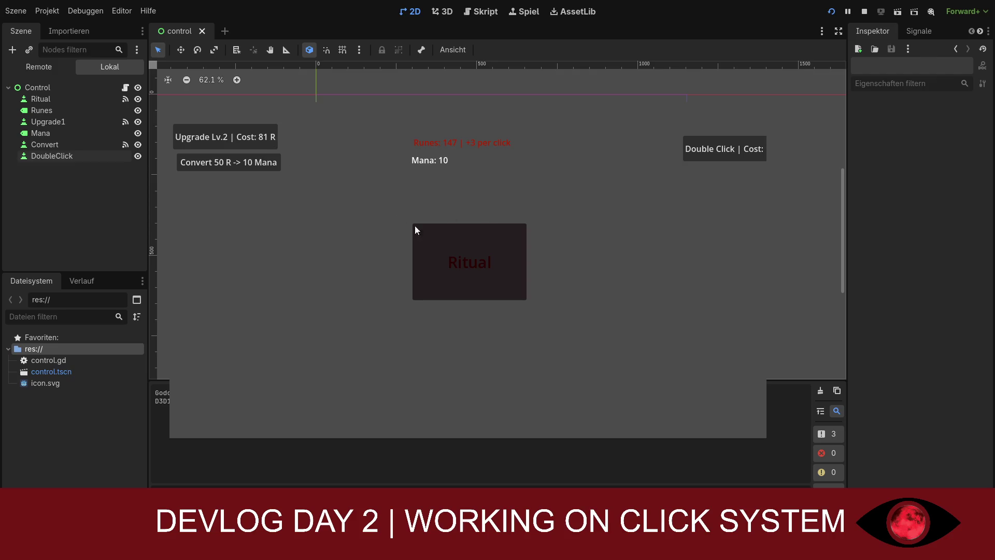
double_click(441, 239)
double_click(440, 238)
double_click(440, 238)
click(439, 242)
click(246, 144)
triple_click(446, 226)
click(264, 147)
click(233, 163)
triple_click(251, 163)
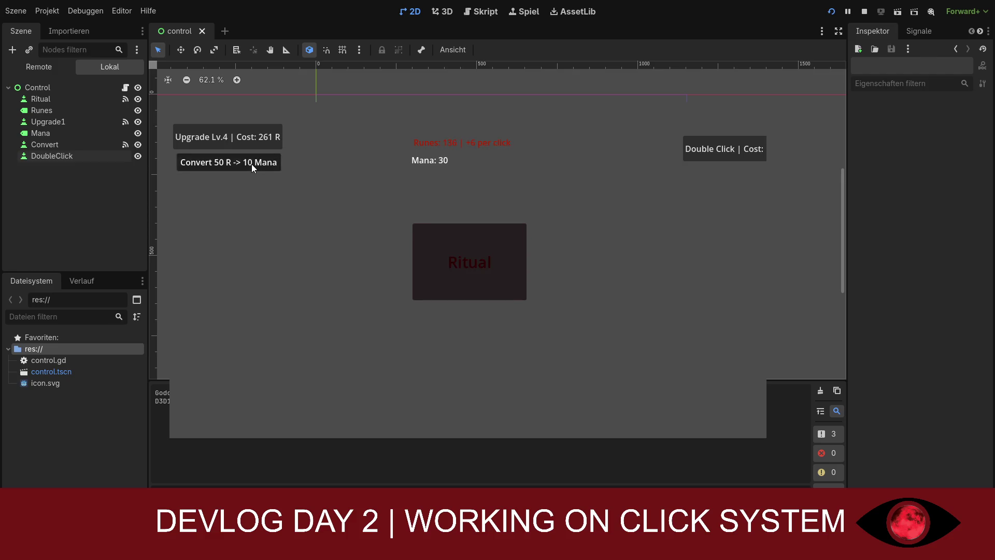
click(695, 149)
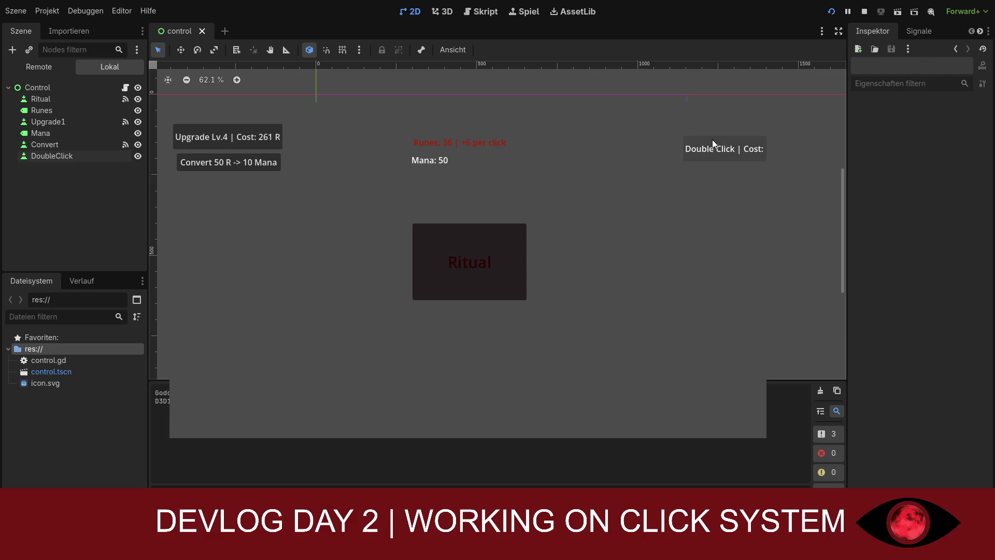
click(715, 149)
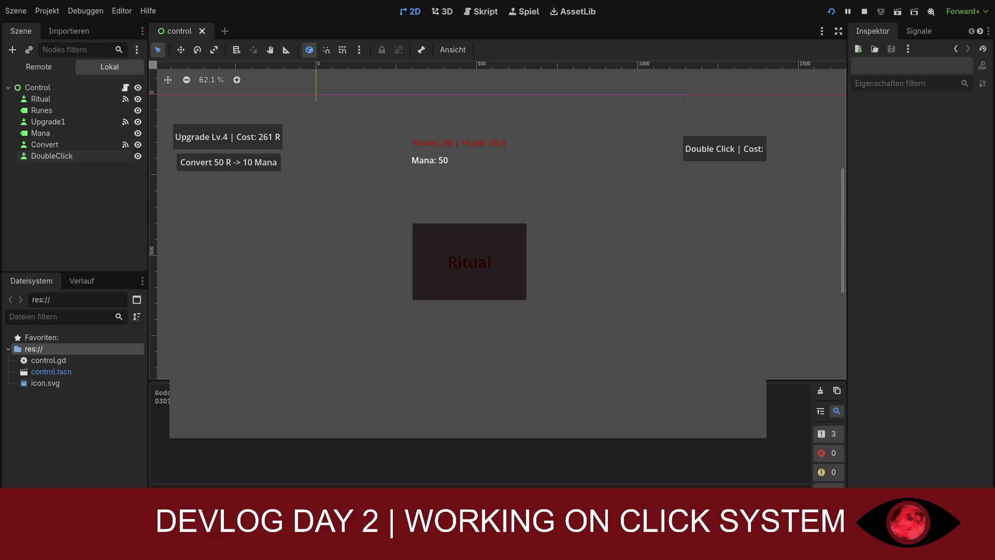
- Earn more runes, buy the Lv.5 upgrade, convert to mana, then close the game
click(490, 239)
click(490, 239)
click(490, 239)
click(490, 239)
click(491, 239)
click(491, 240)
click(446, 245)
click(445, 242)
click(445, 241)
click(445, 242)
click(445, 242)
click(264, 136)
click(248, 164)
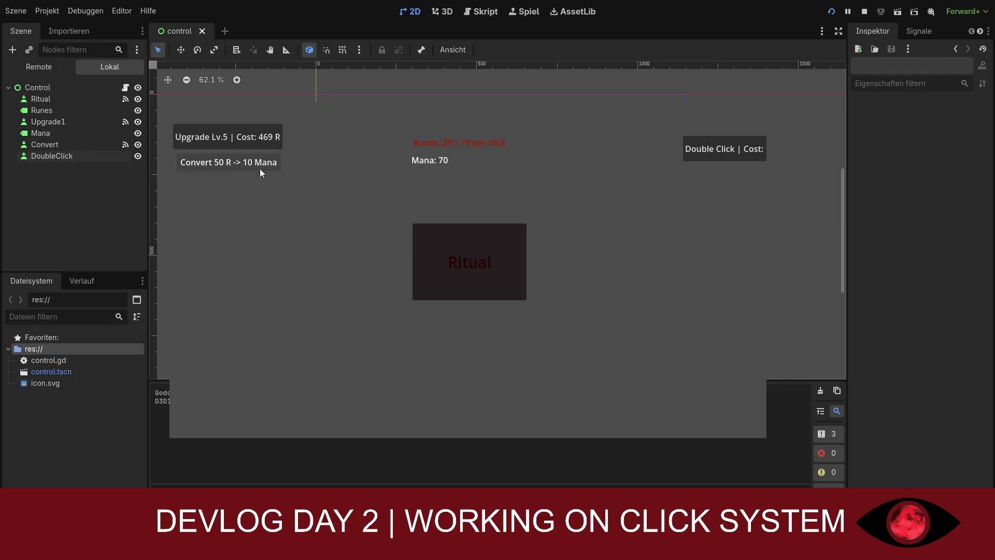
double_click(423, 242)
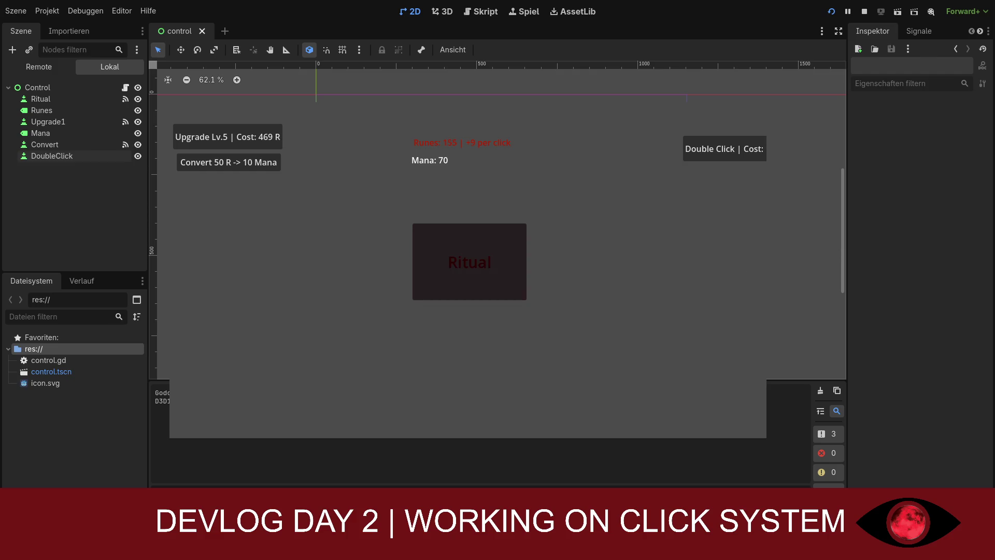
key(alt+F4)
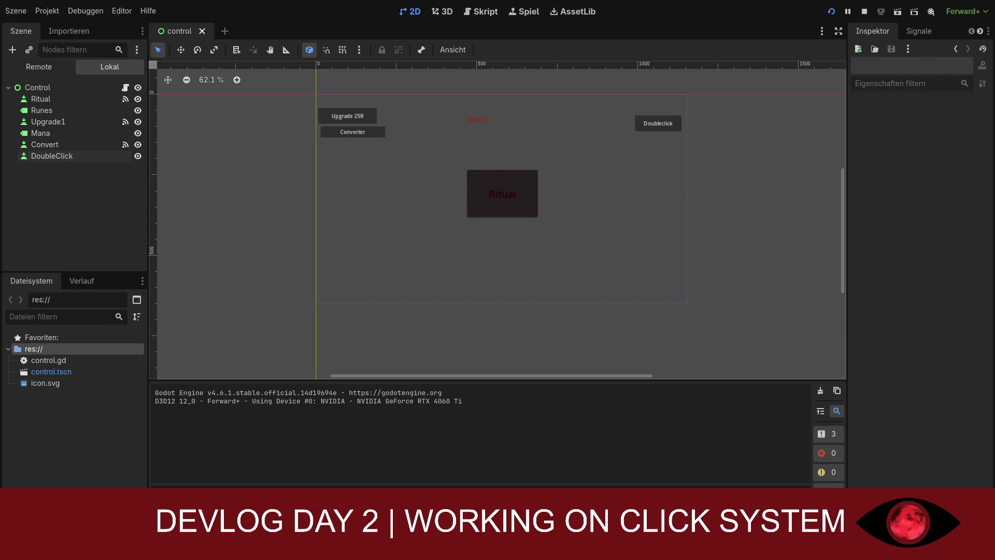
- Select the Convert node, then the DoubleClick node in the Scene dock
click(59, 145)
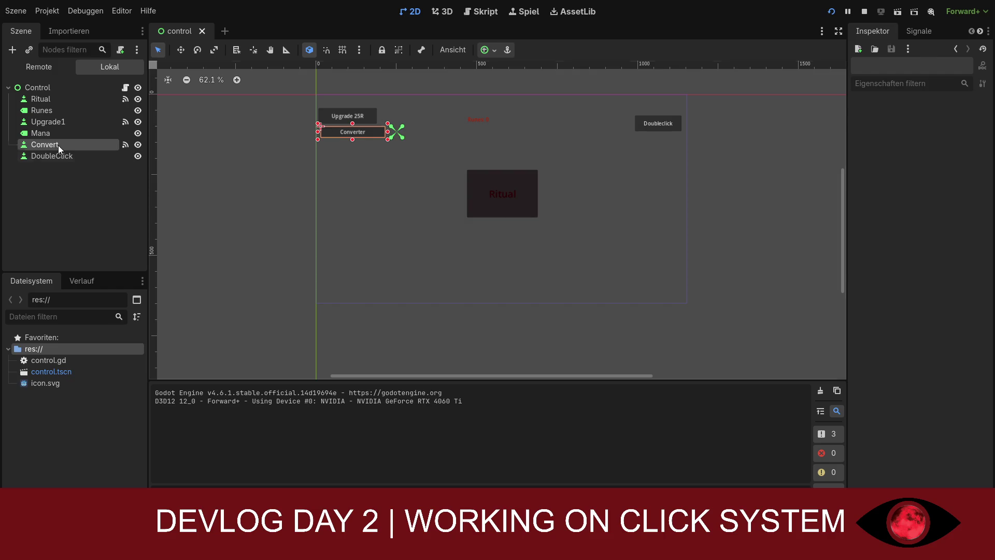
click(56, 155)
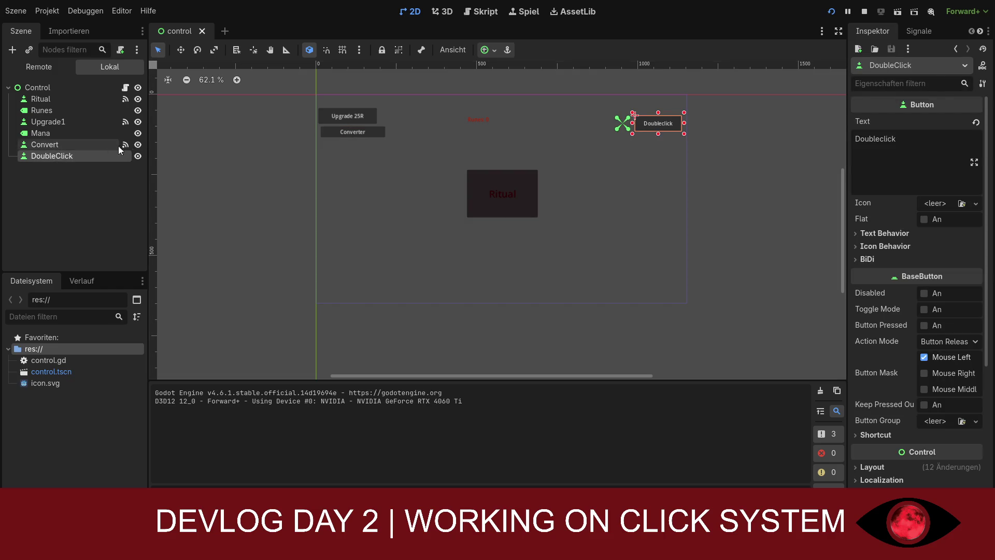
click(473, 16)
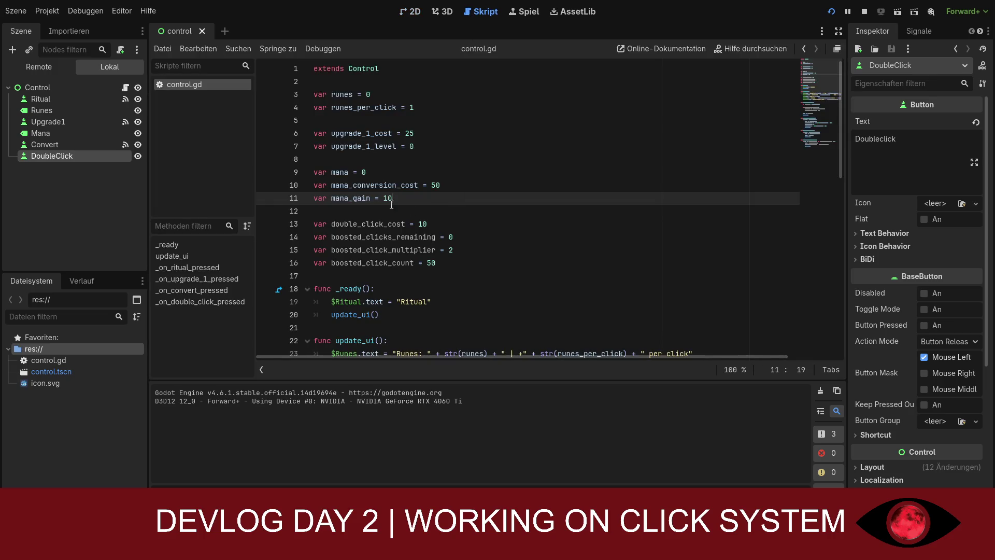
- Scroll through control.gd to review the click, upgrade and _on_double_click_pressed functions
scroll(365, 172, down, 9)
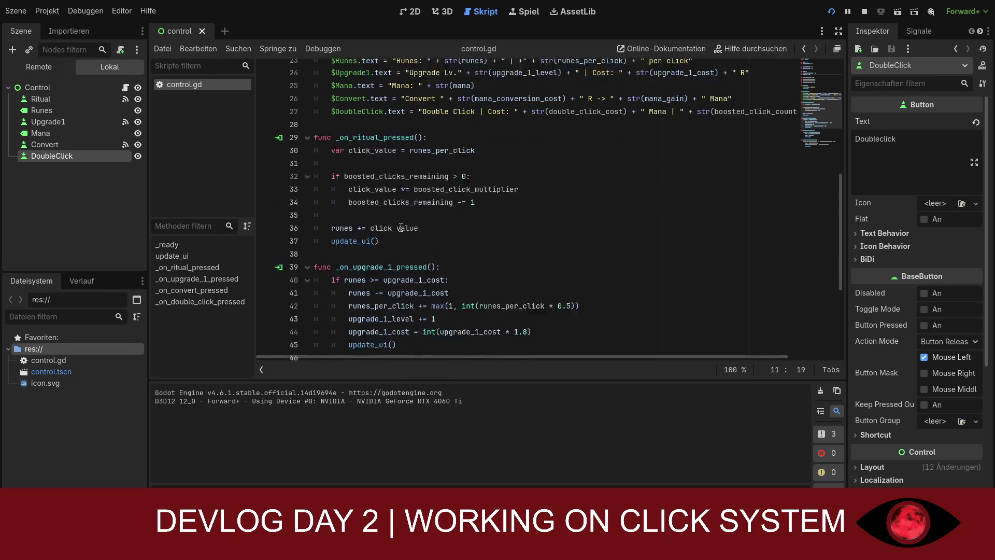
scroll(401, 228, down, 1)
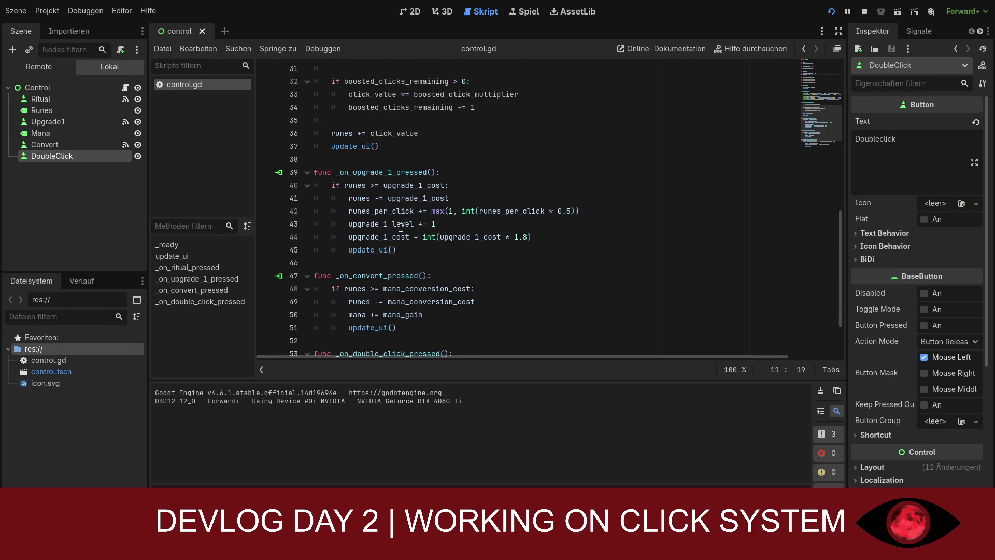
scroll(400, 228, down, 1)
scroll(400, 228, down, 1)
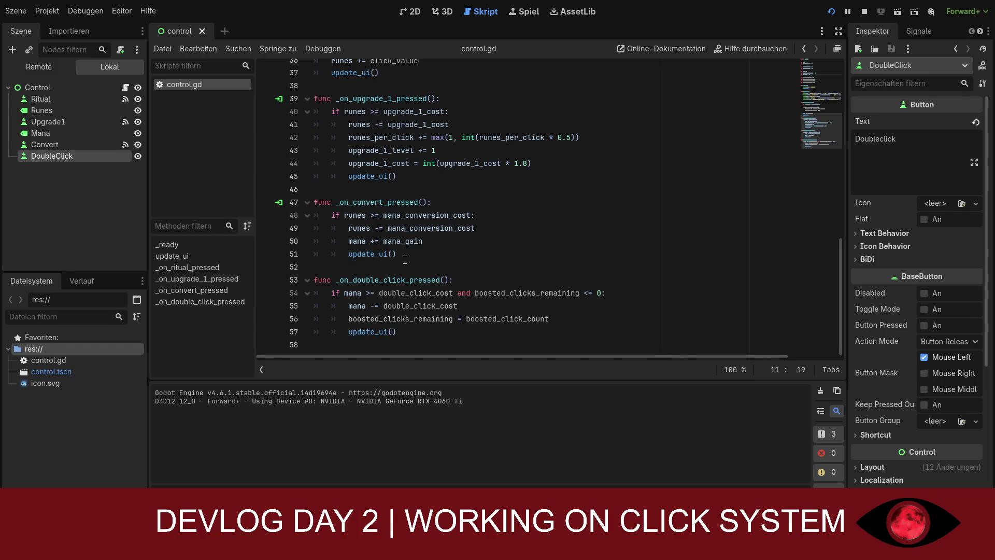
scroll(361, 177, up, 2)
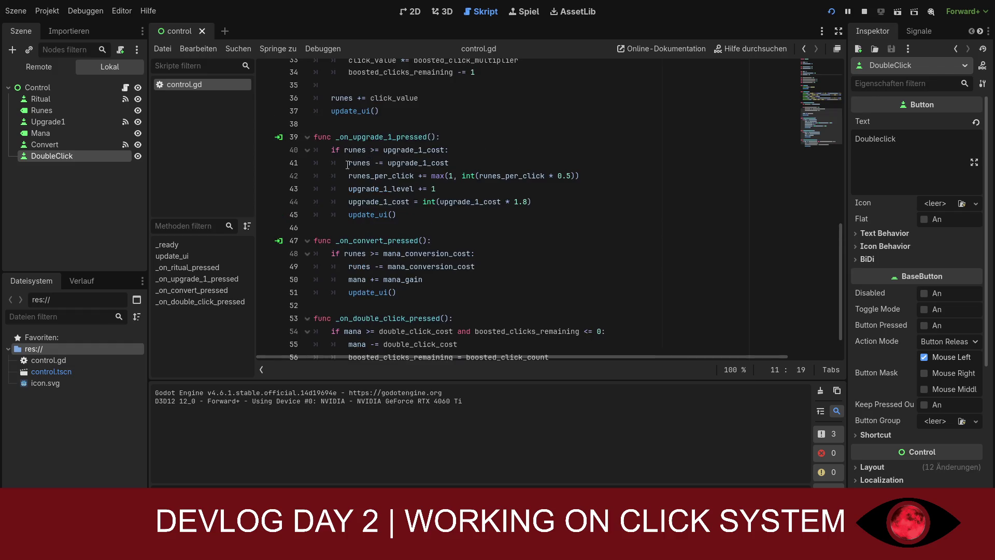
scroll(382, 207, up, 1)
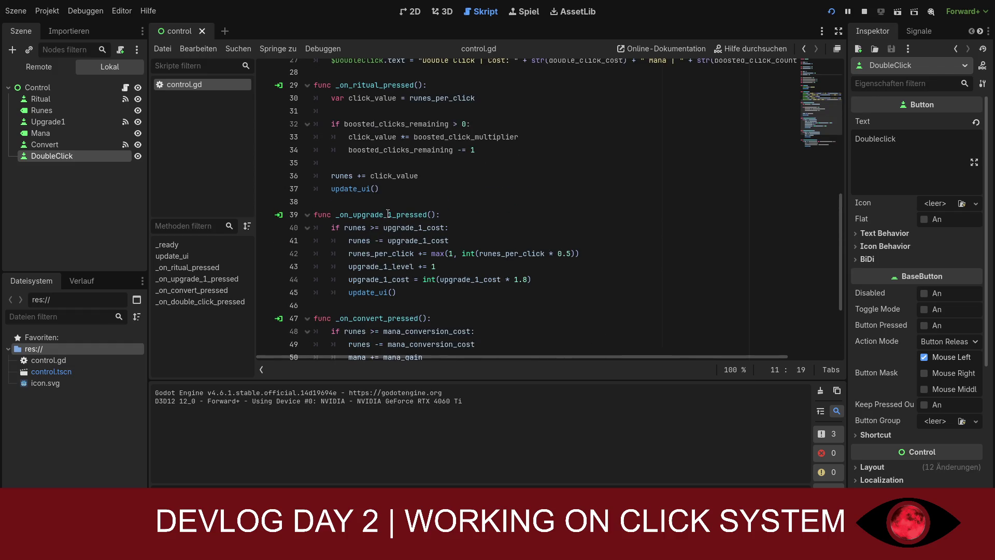
scroll(388, 213, up, 2)
scroll(390, 214, up, 1)
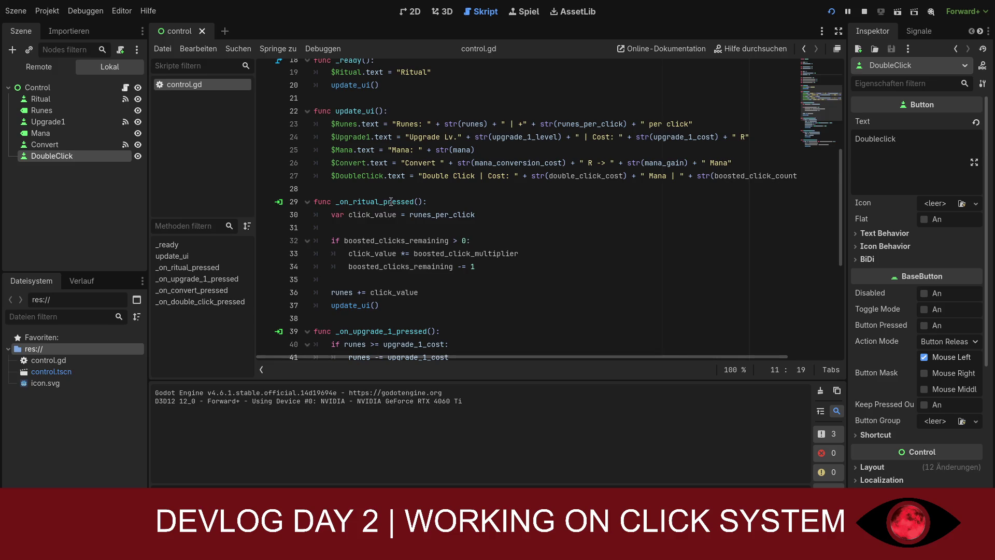
scroll(417, 226, down, 6)
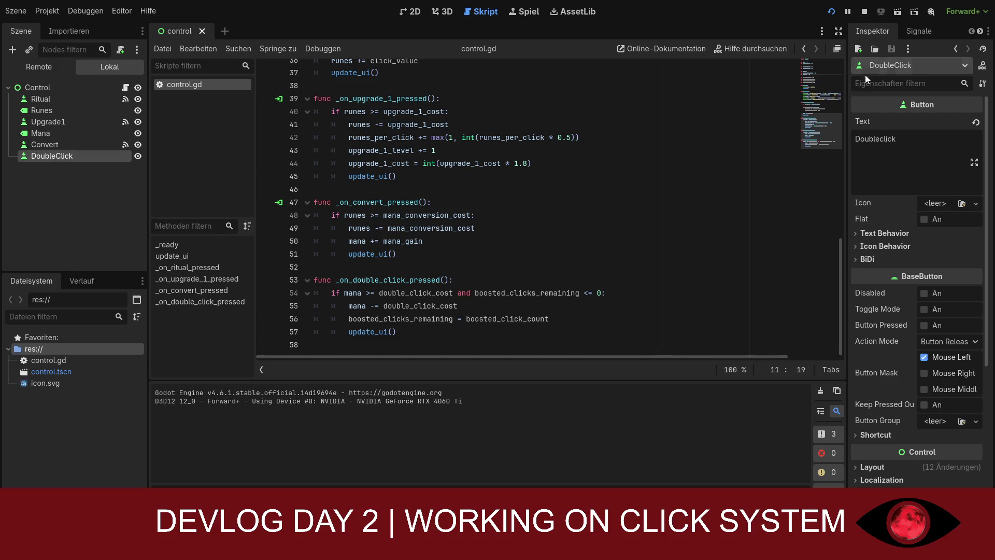
click(905, 30)
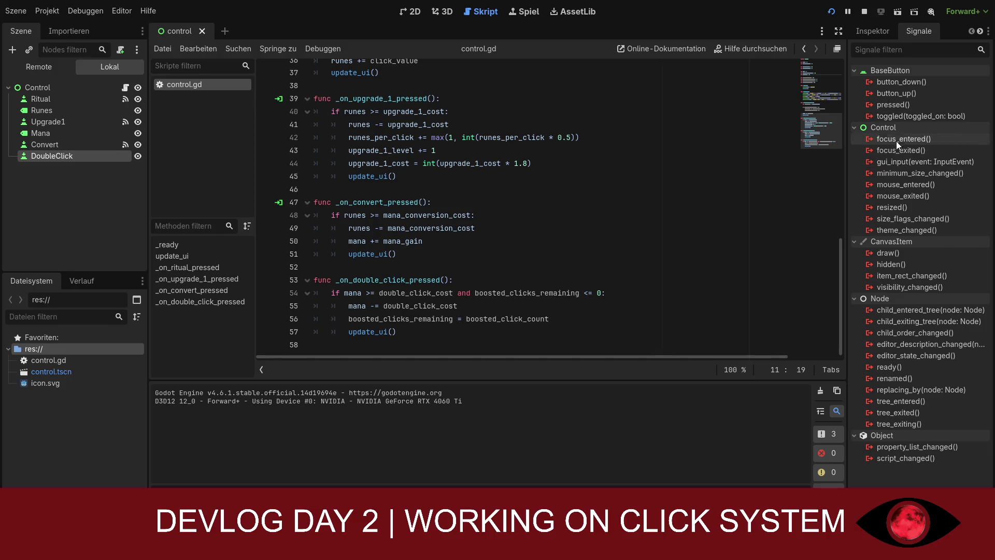
- Connect DoubleClick's pressed() signal to _on_double_click_pressed and restart the running game
click(894, 104)
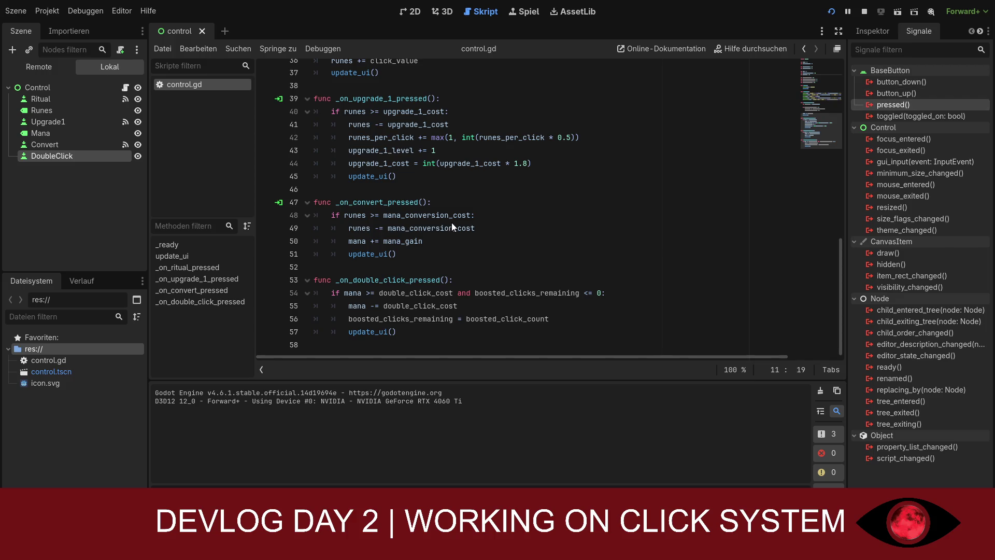
drag(452, 222, 456, 293)
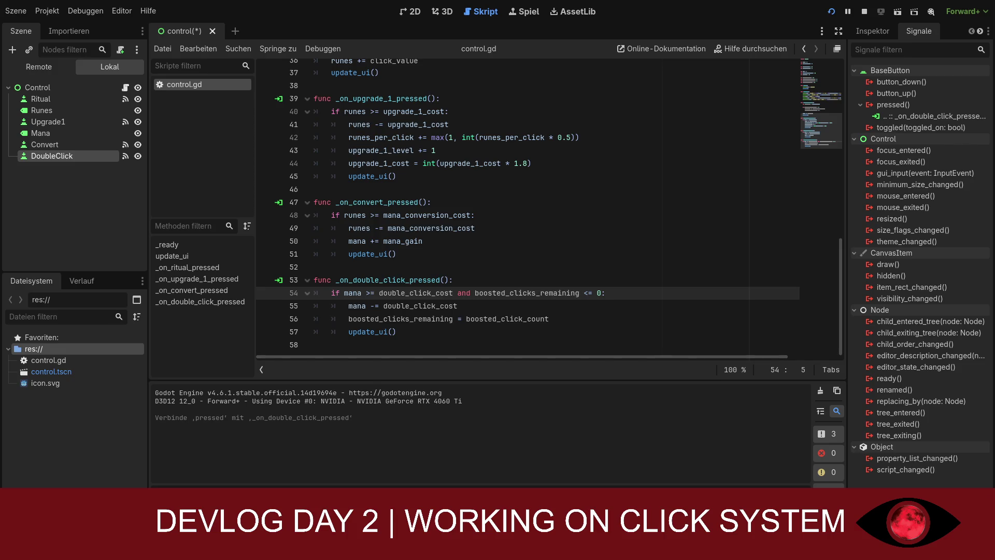
click(832, 18)
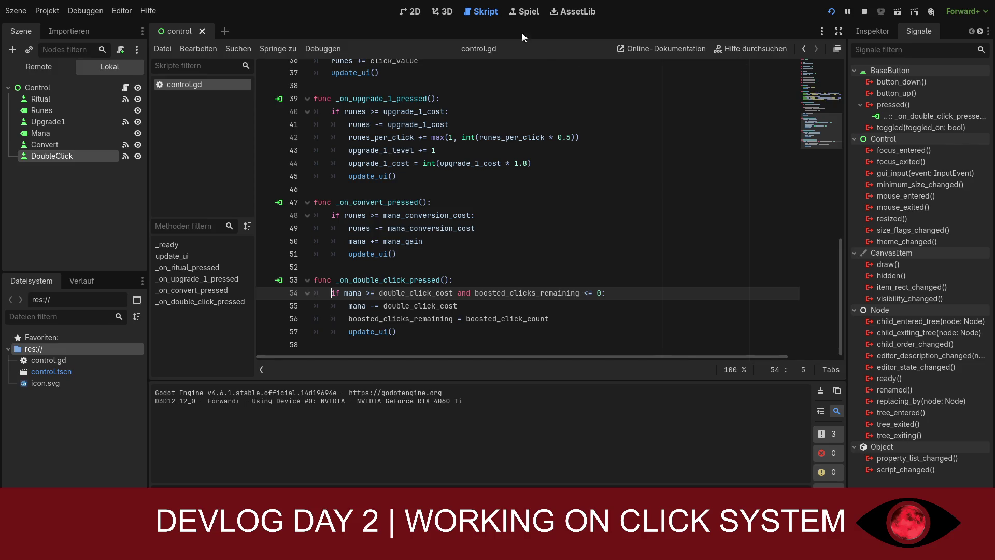
click(410, 11)
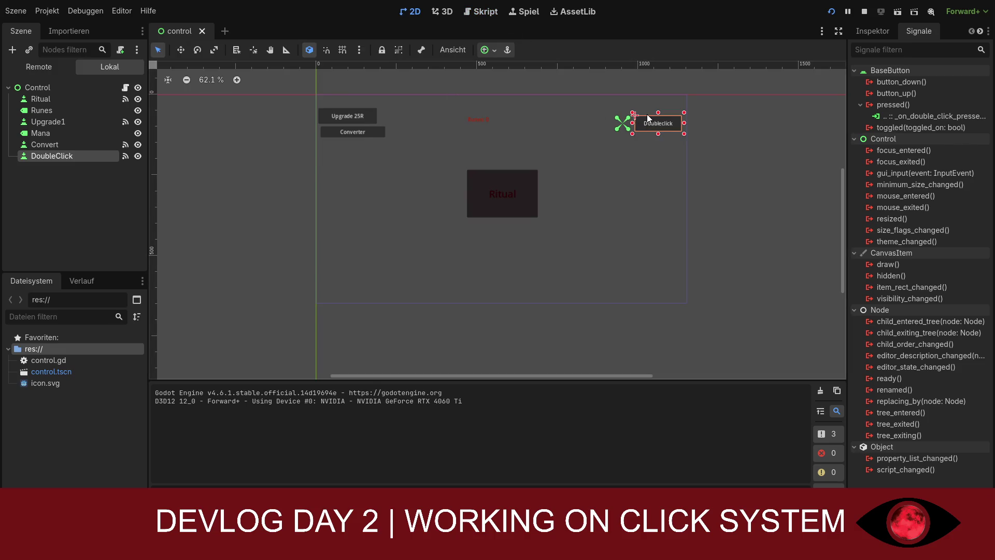
- Shift the DoubleClick button left with its anchor at its left edge, restarting the game
drag(641, 119, 620, 122)
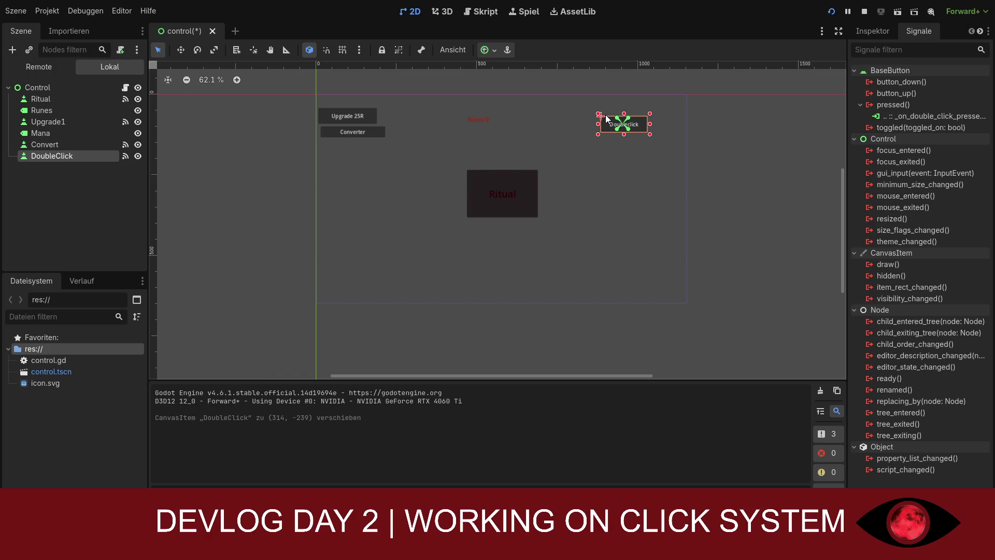
mouse_move(615, 124)
mouse_down()
mouse_move(592, 124)
mouse_move(618, 109)
mouse_move(595, 112)
mouse_up()
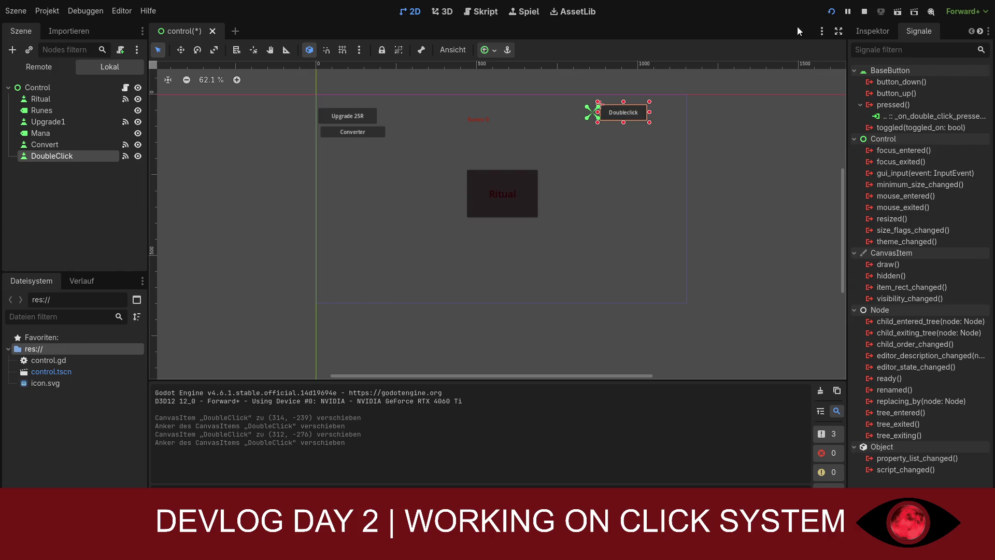
click(831, 11)
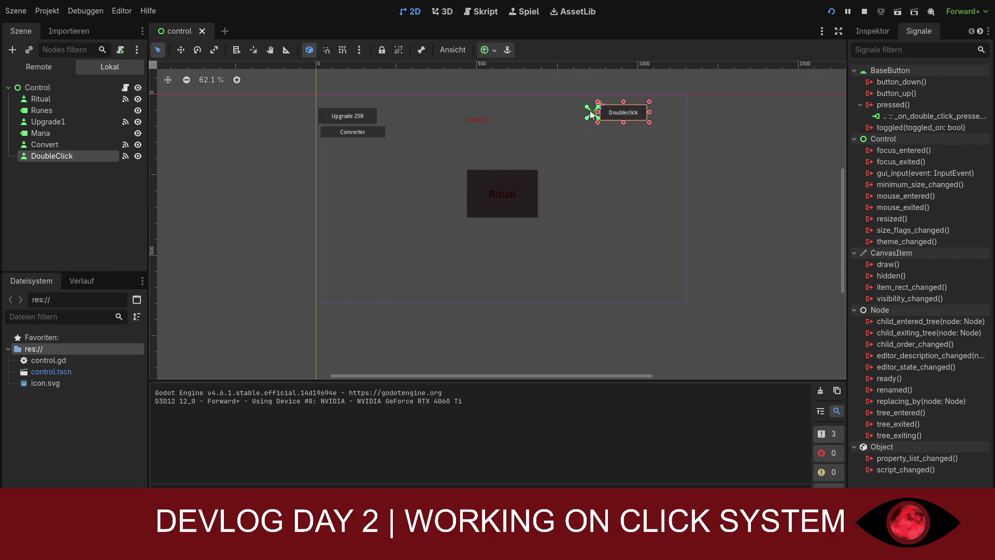
mouse_move(592, 113)
mouse_down()
mouse_move(571, 112)
mouse_move(607, 111)
mouse_move(595, 109)
mouse_up()
click(831, 11)
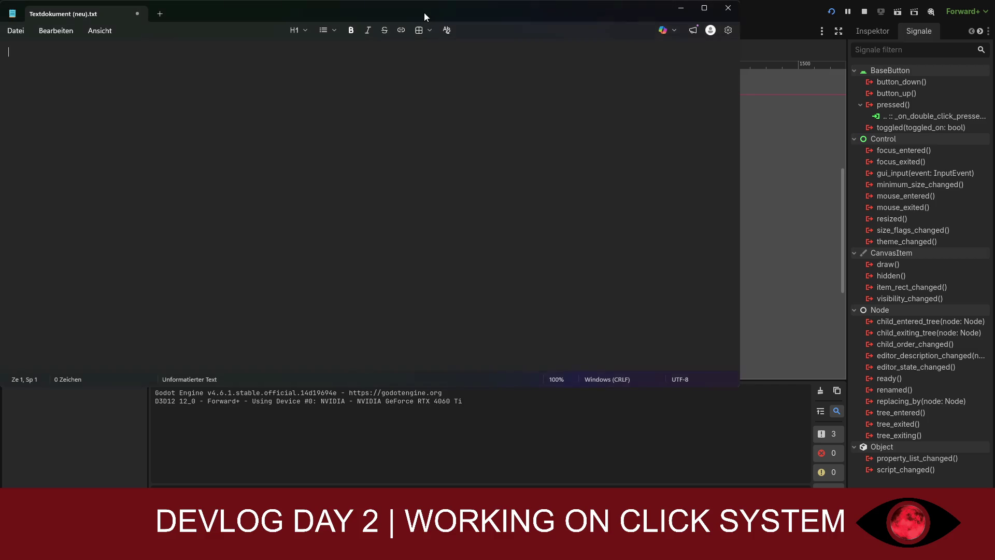
- Move the blank Textdokument (neu).txt window so Godot's scene tree stays visible
mouse_move(427, 16)
mouse_down()
mouse_move(555, 117)
mouse_move(555, 71)
mouse_move(555, 106)
mouse_move(555, 88)
mouse_up()
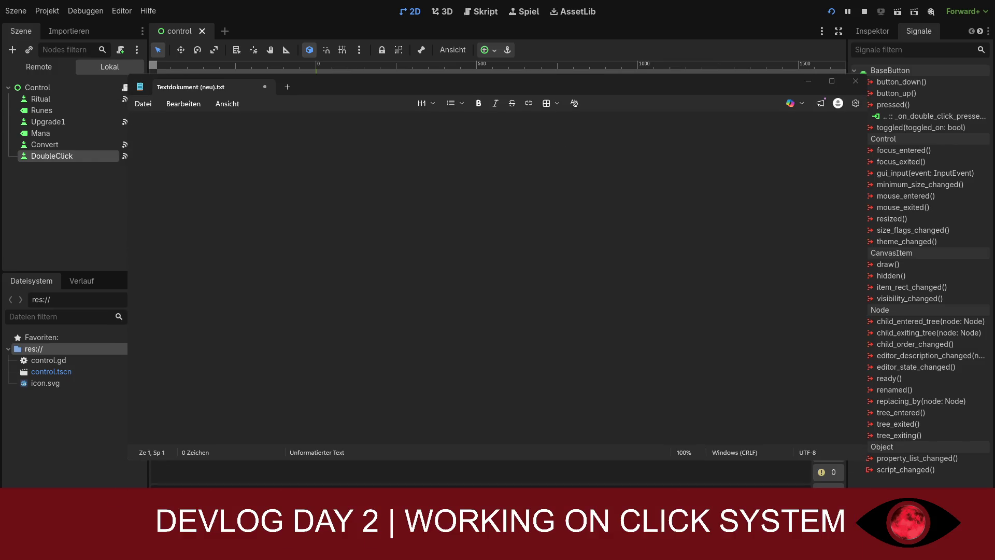
- Type the note 'I am currently taking a break be right back', correcting typos
click(424, 215)
text(Goij)
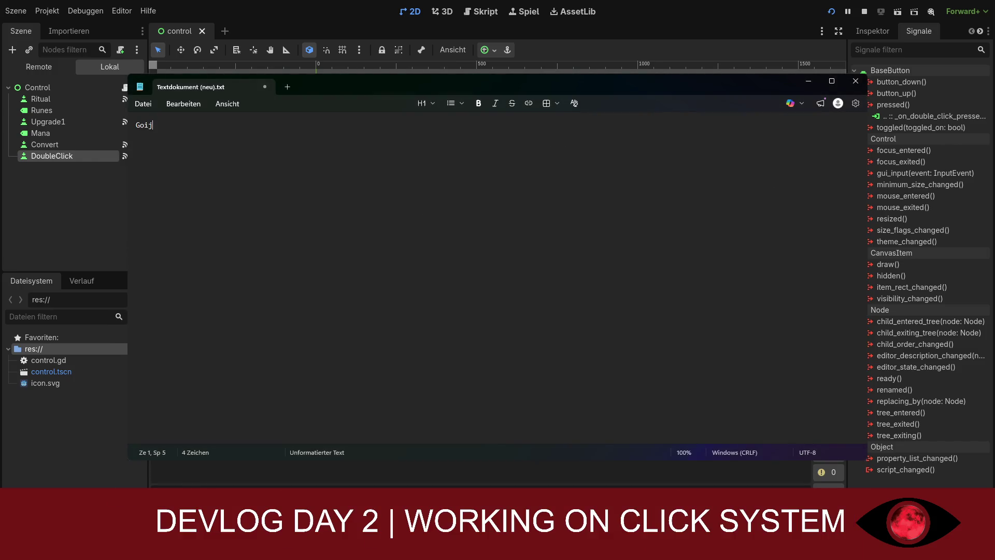
text(ng)
key(BackSpace)
key(BackSpace)
key(BackSpace)
key(BackSpace)
key(BackSpace)
text(I am current)
text(ly taking a)
text( break )
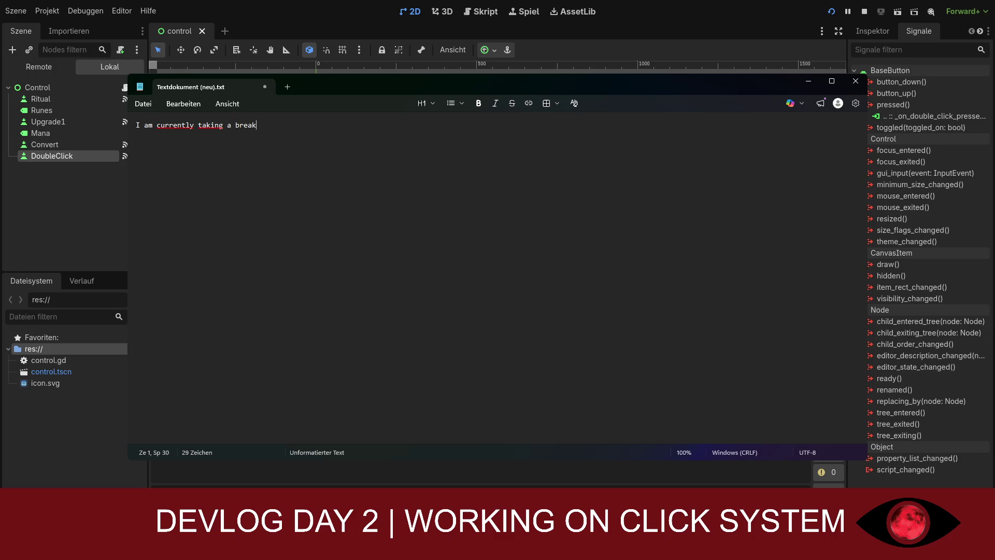
text(be)
key(BackSpace)
key(BackSpace)
key(BackSpace)
text(br)
text(rgi)
key(BackSpace)
key(BackSpace)
text(ight )
text(back)
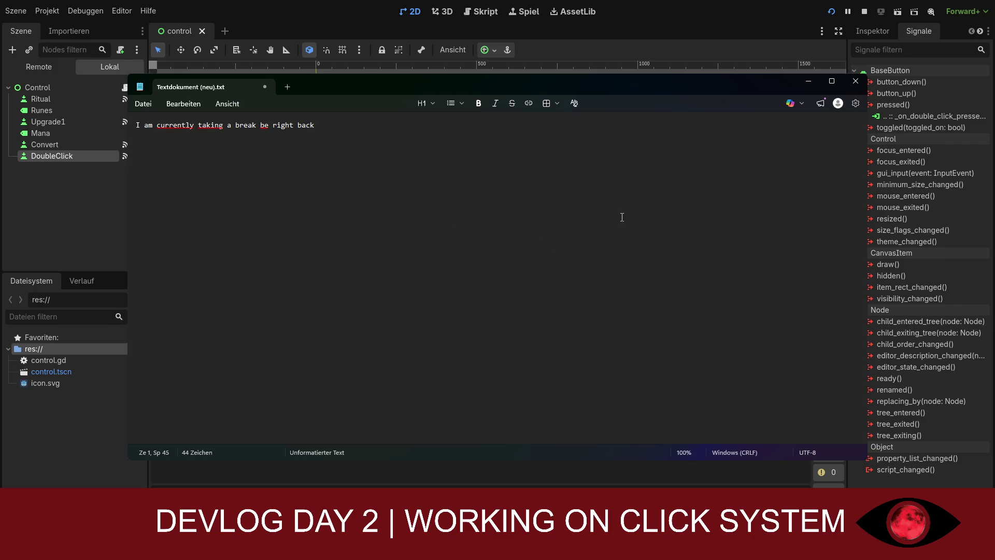
- Minimize the Notepad break note to bring the Ritual clicker game (Runes 758, Upgrade Lv.3) into view
click(808, 81)
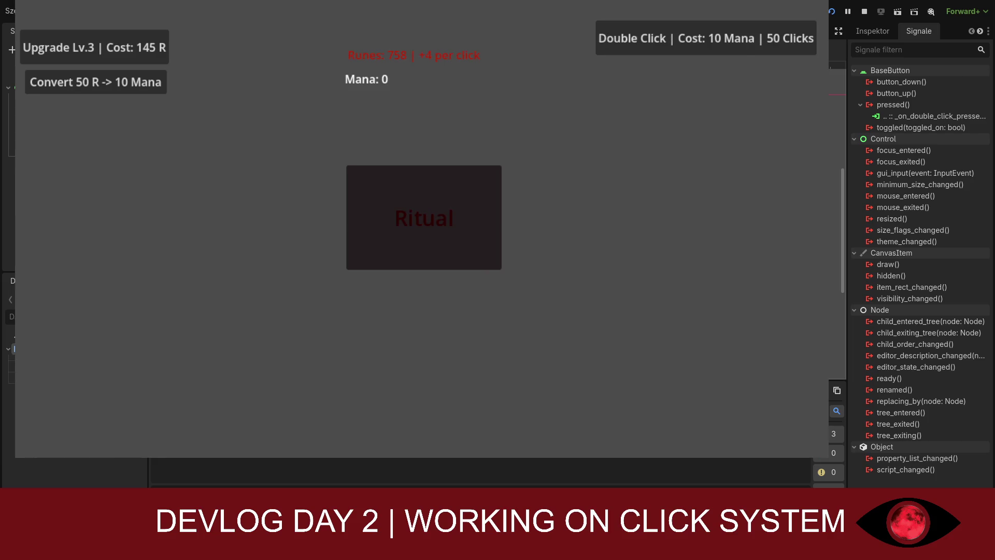
- Perform a Ritual and buy rune upgrades to raise the gain to +13 runes per click
click(395, 204)
click(136, 45)
click(137, 48)
click(137, 51)
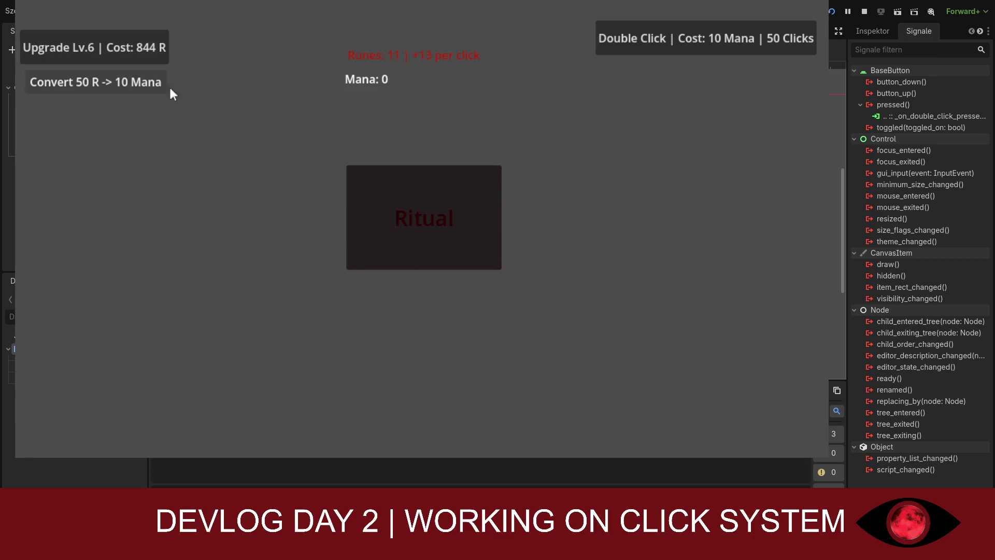
click(495, 221)
click(495, 220)
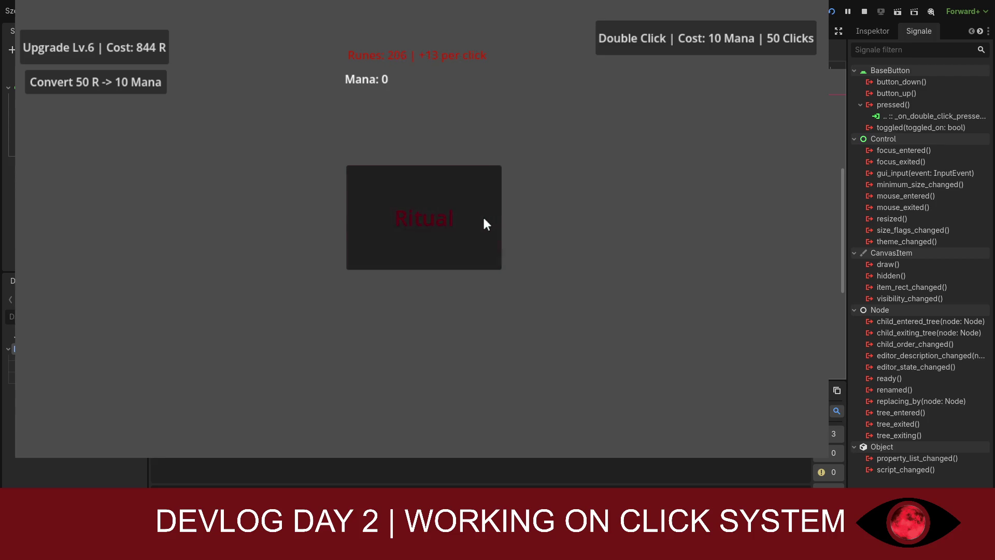
- Convert runes into mana, buy the upgrade to Lv.7, and spend mana on double-click boosts
click(107, 82)
click(161, 82)
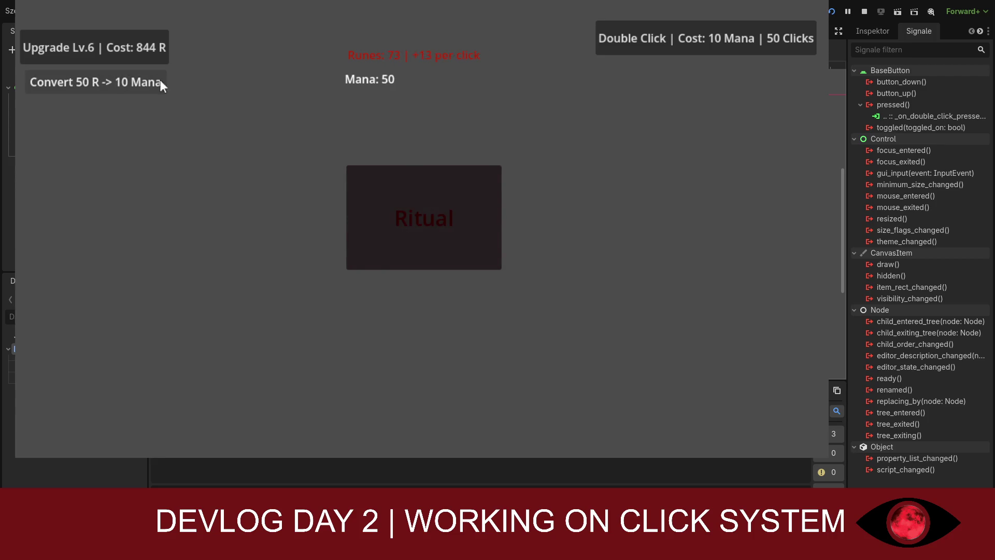
click(618, 37)
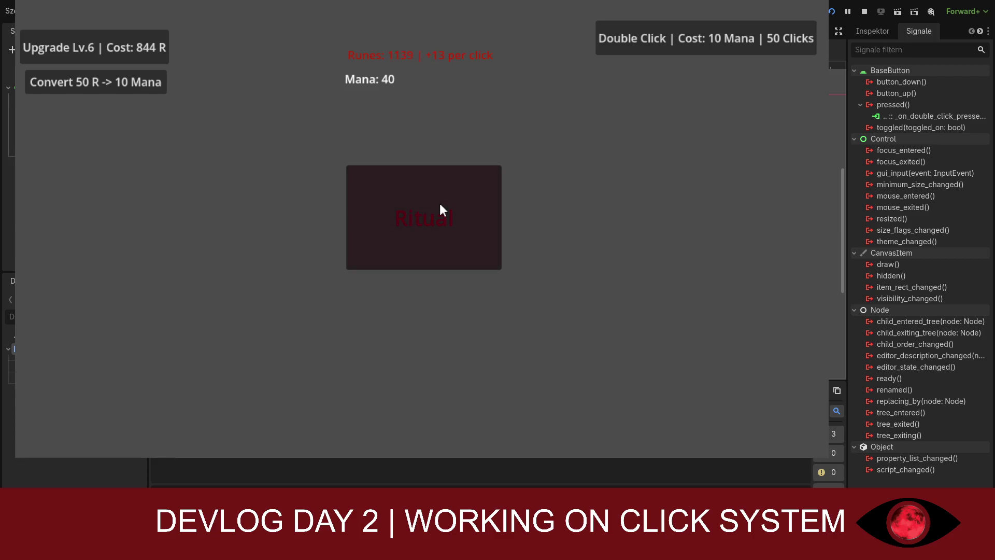
click(149, 55)
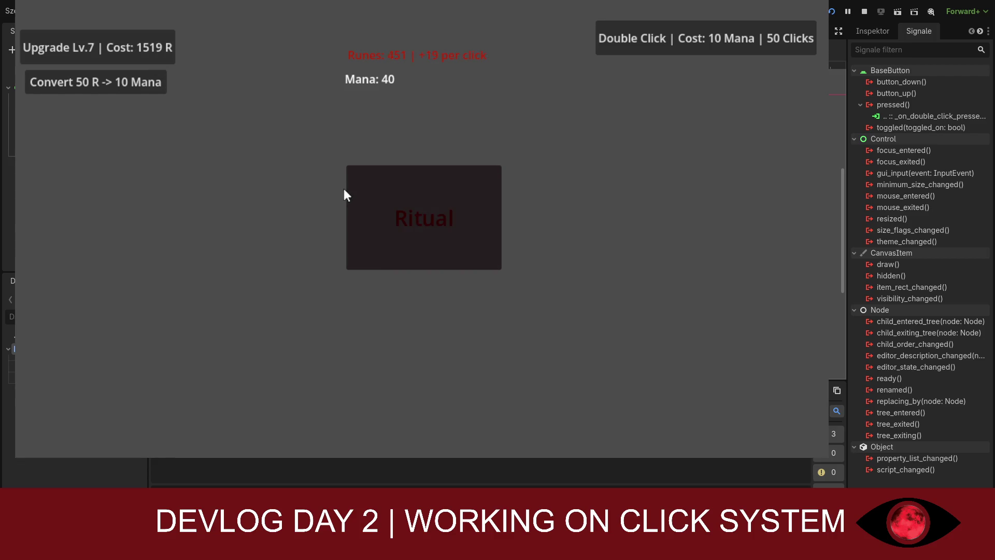
click(369, 194)
click(658, 39)
- Buy the upgrade to Lv.8 and test single and double-click Rituals at +28 runes each
click(430, 204)
click(429, 204)
click(166, 46)
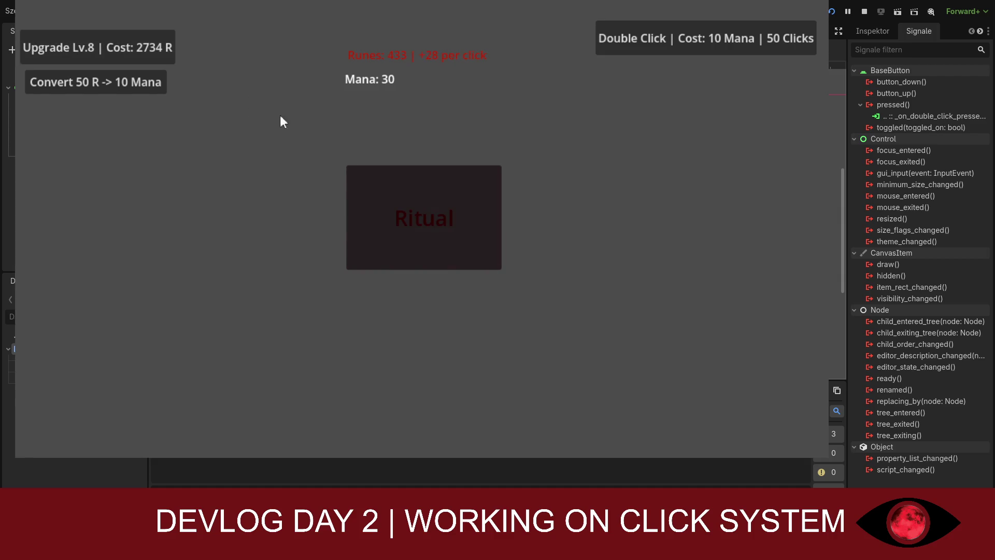
click(416, 200)
click(430, 218)
double_click(419, 211)
double_click(420, 211)
click(419, 210)
double_click(406, 193)
double_click(409, 185)
double_click(409, 185)
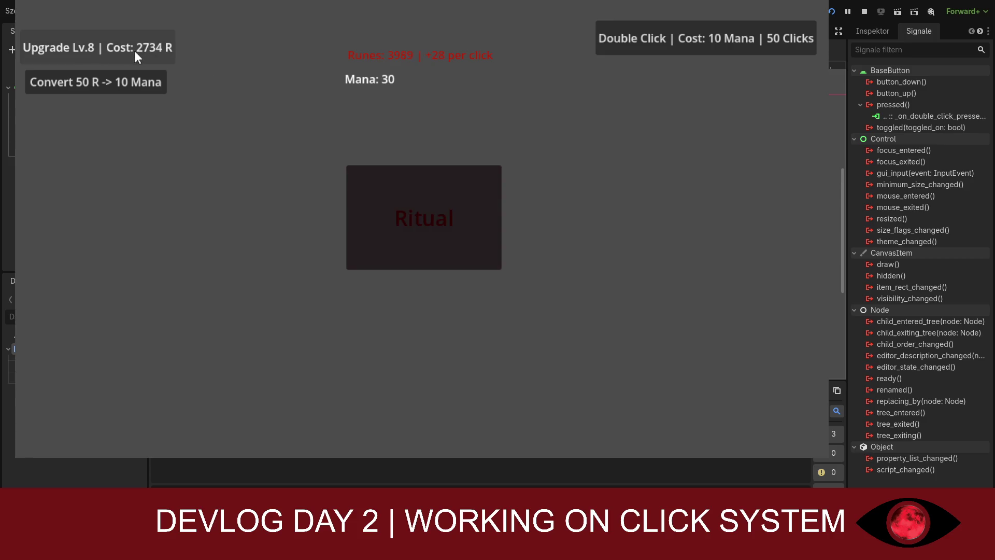
- Buy the upgrade to Lv.9 for +42 runes per Ritual and activate the double-click boost
click(119, 49)
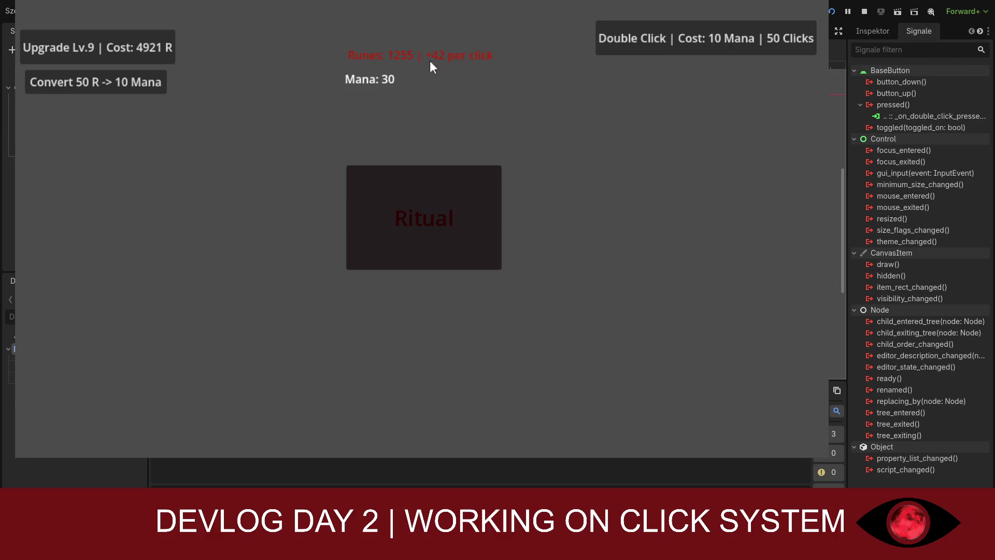
click(422, 191)
click(424, 195)
click(644, 47)
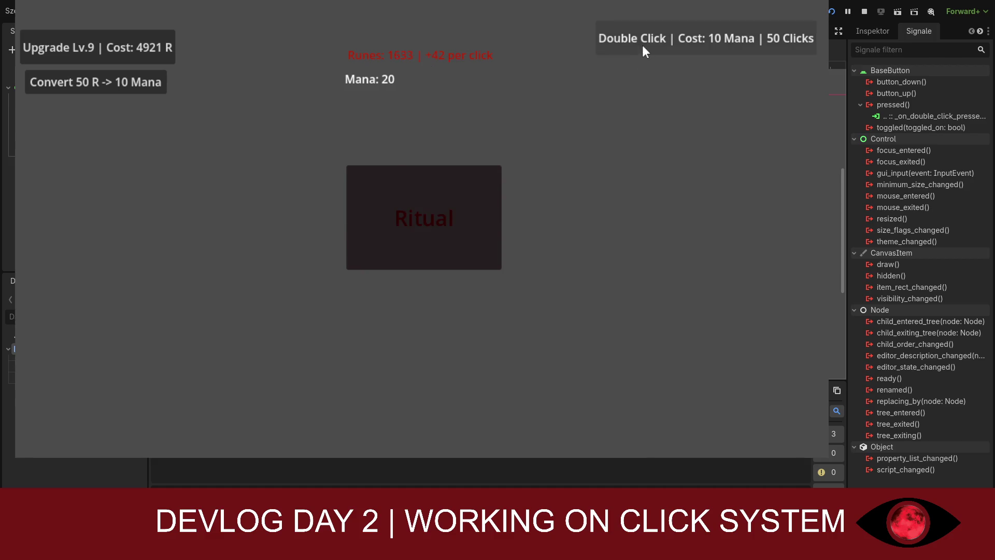
click(462, 185)
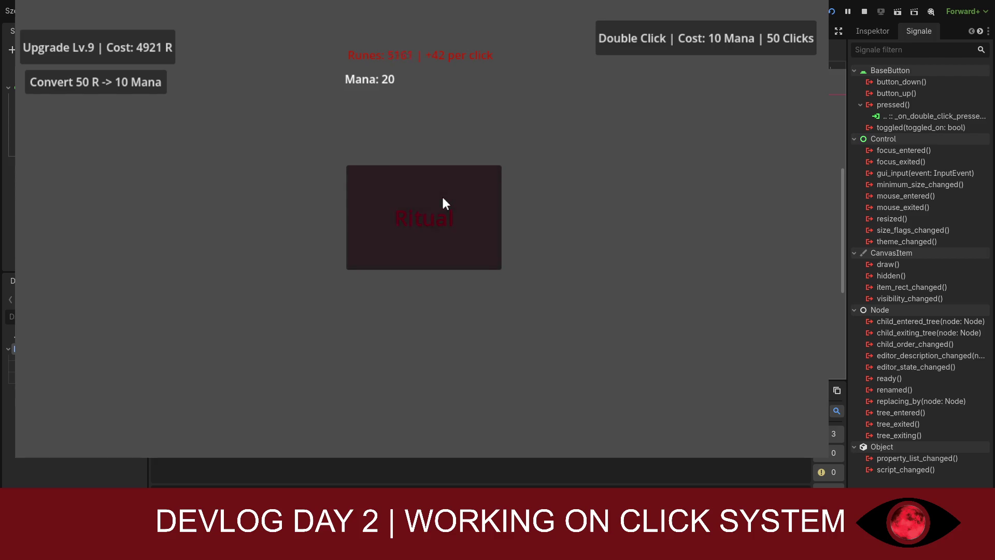
- Stock up runes and convert them into mana repeatedly until 130 Mana is banked
click(441, 203)
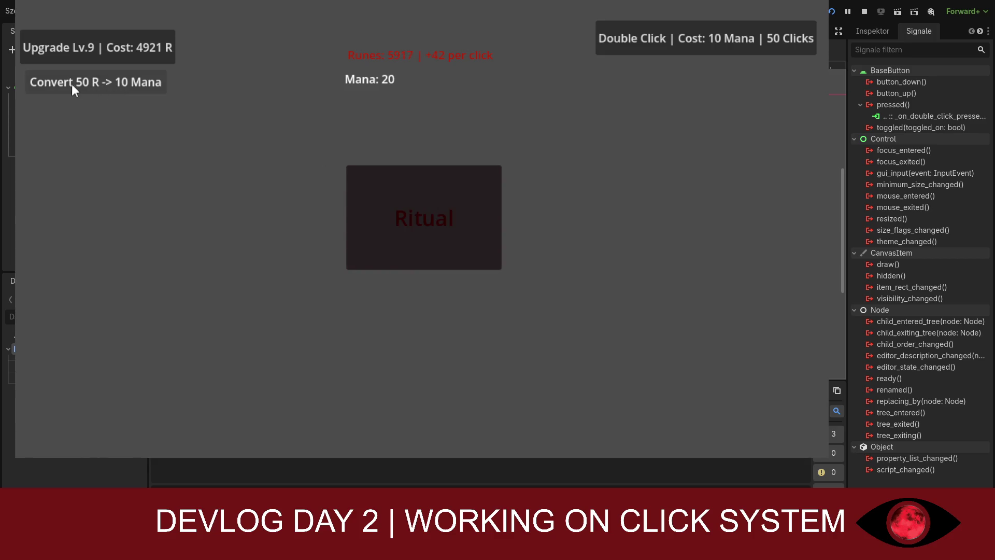
click(85, 85)
click(86, 85)
click(85, 85)
click(86, 85)
click(86, 85)
click(85, 85)
click(85, 85)
click(86, 85)
click(85, 85)
click(85, 85)
click(86, 85)
click(452, 187)
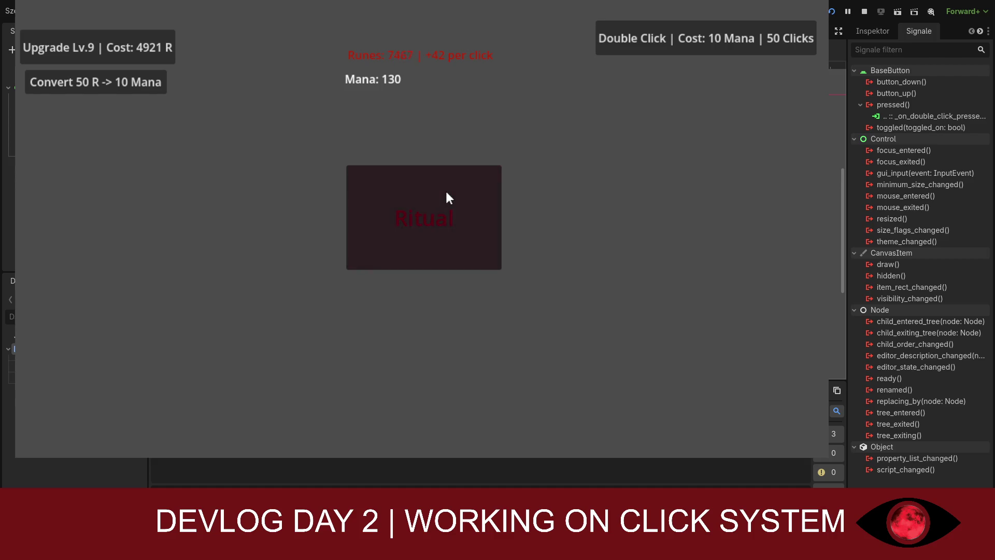
click(447, 193)
click(449, 186)
scroll(838, 217, up, 10)
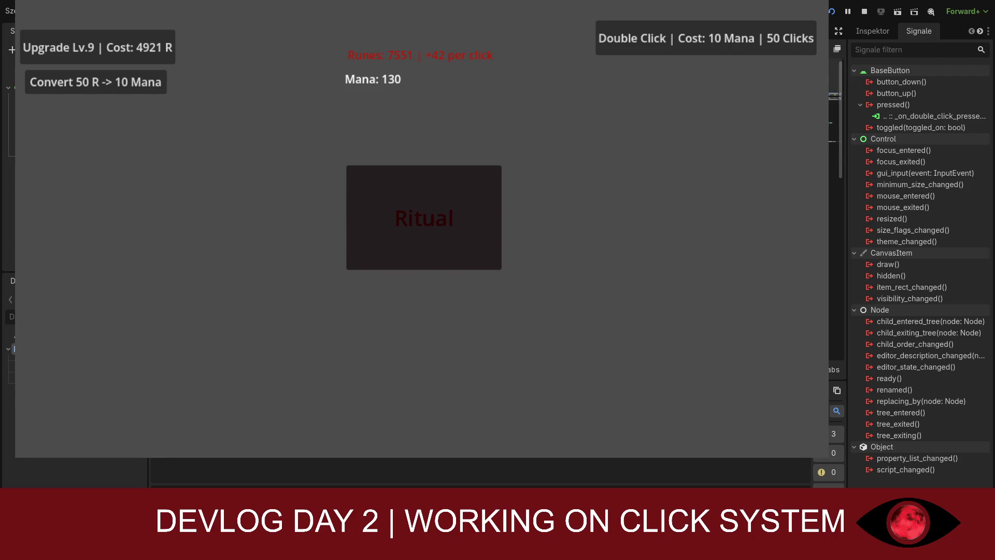
scroll(835, 155, down, 10)
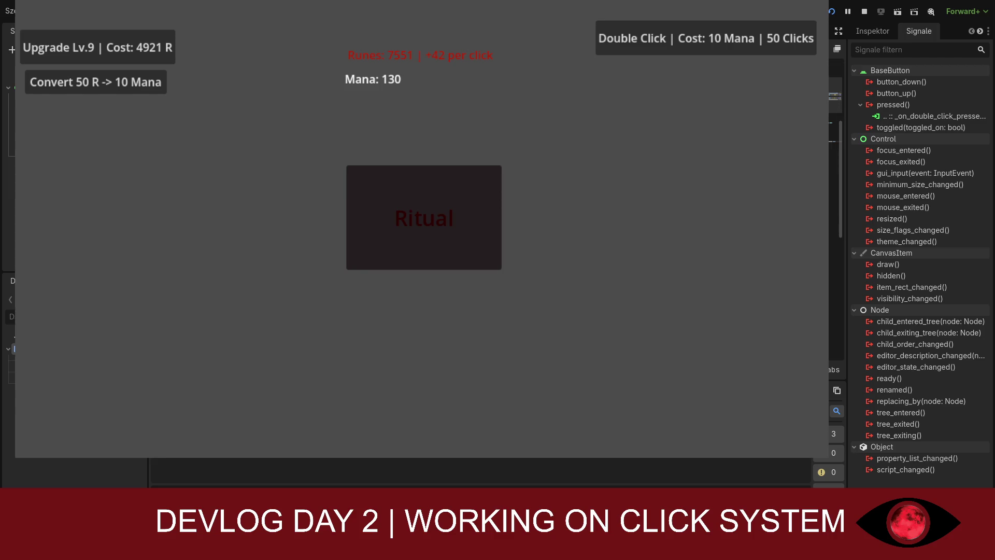
scroll(836, 207, down, 13)
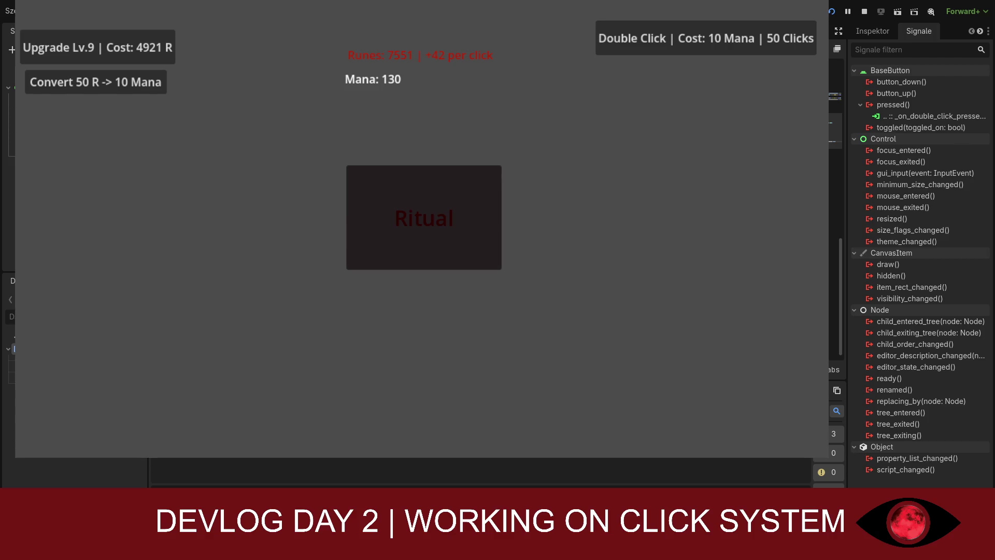
scroll(836, 207, up, 20)
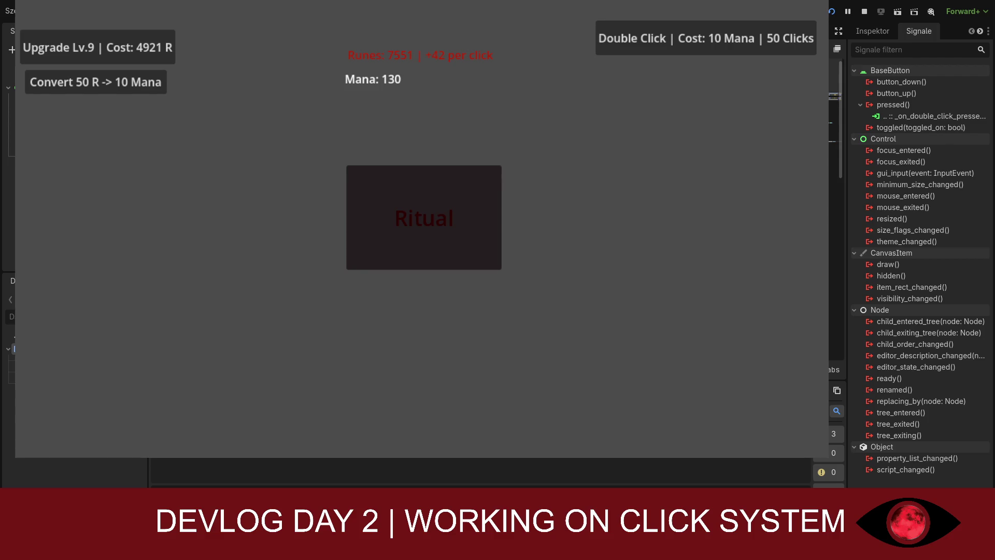
scroll(835, 207, down, 20)
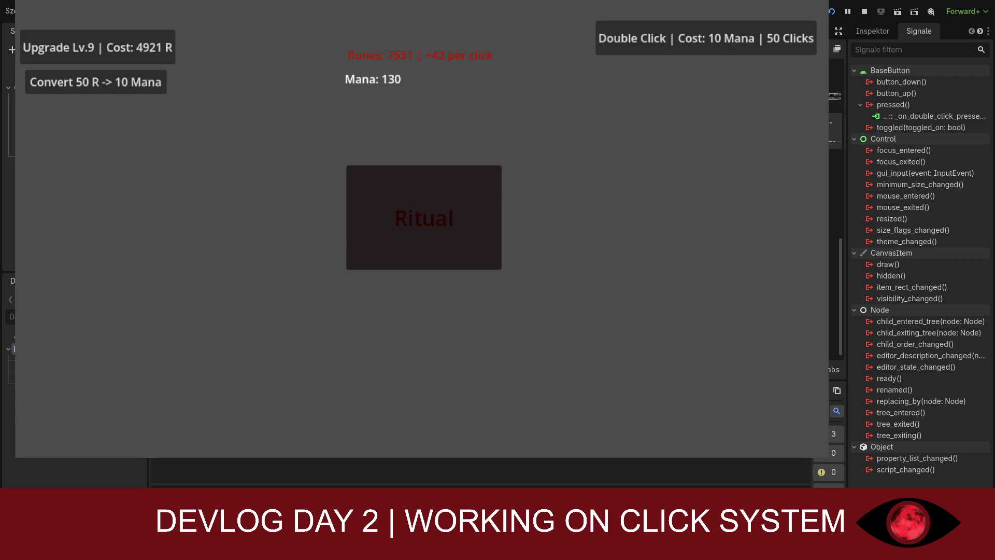
scroll(840, 282, up, 2)
scroll(840, 280, down, 1)
scroll(840, 289, down, 1)
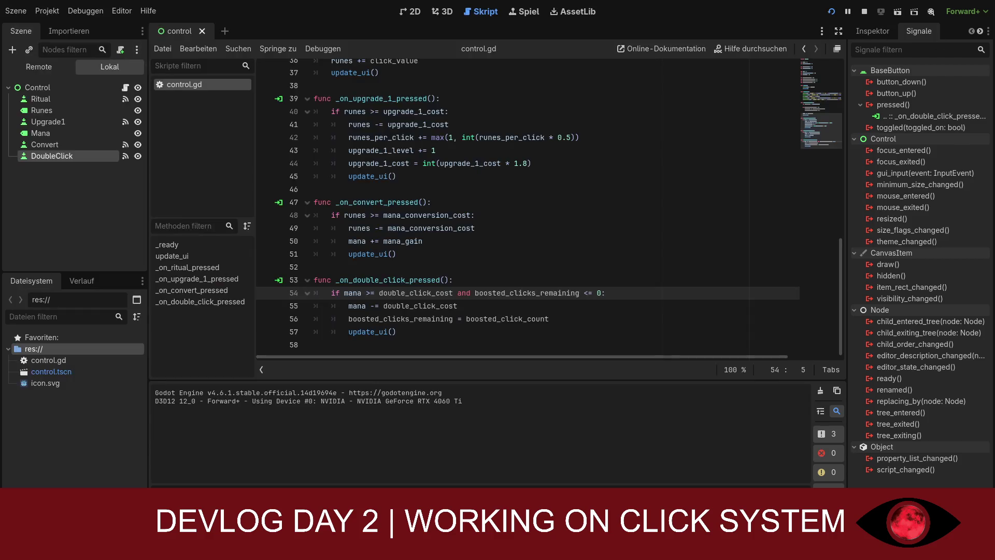
- Scroll through control.gd down to the _on_double_click_pressed function
scroll(550, 207, up, 12)
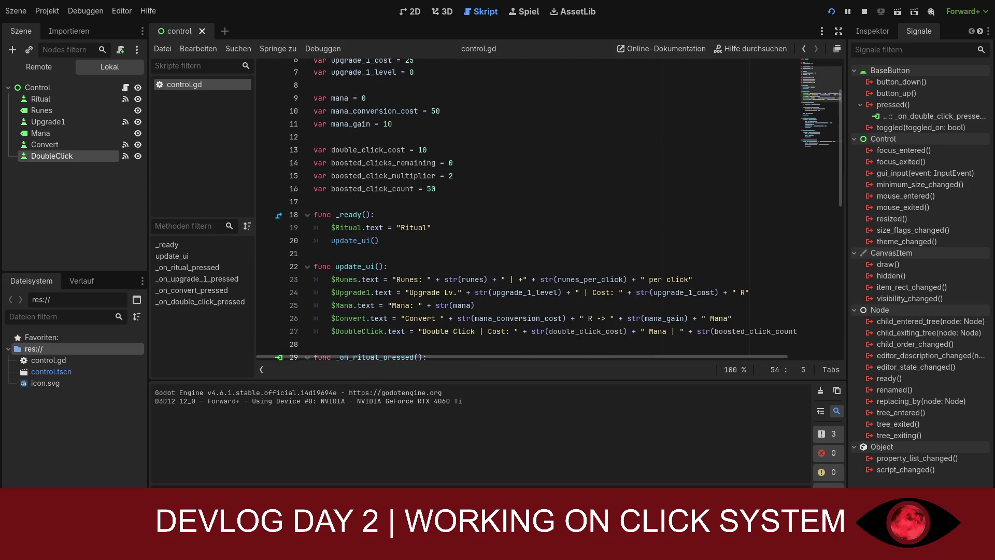
scroll(550, 208, down, 5)
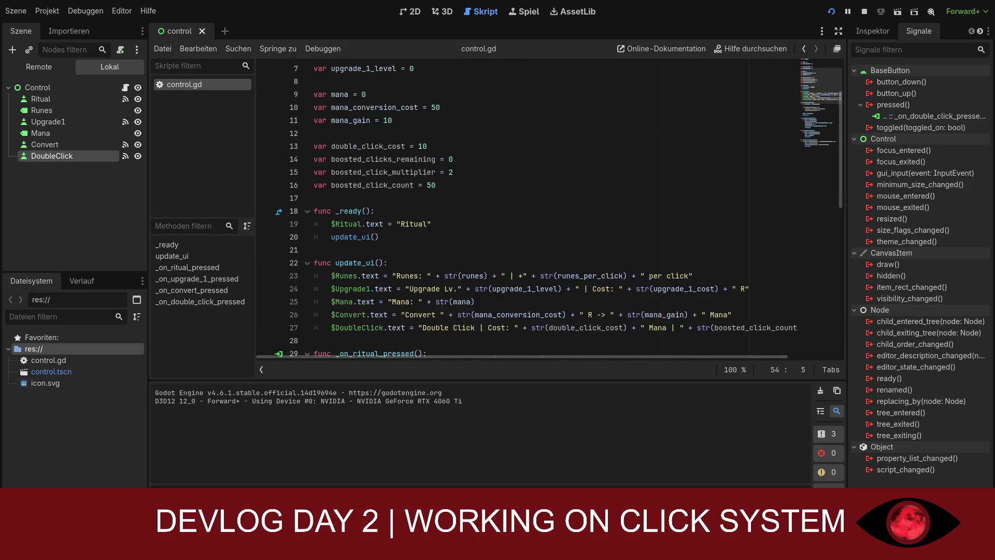
scroll(550, 207, down, 6)
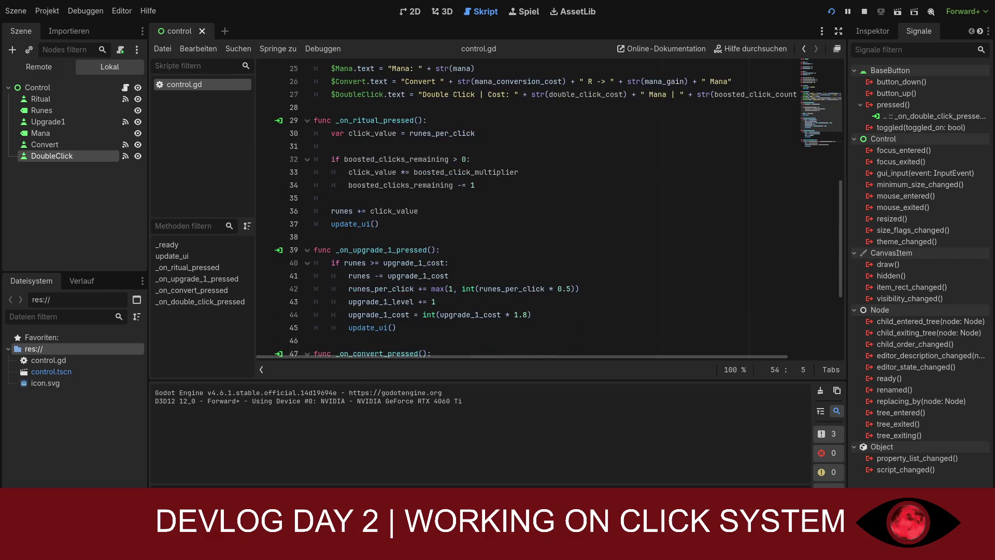
scroll(549, 207, down, 1)
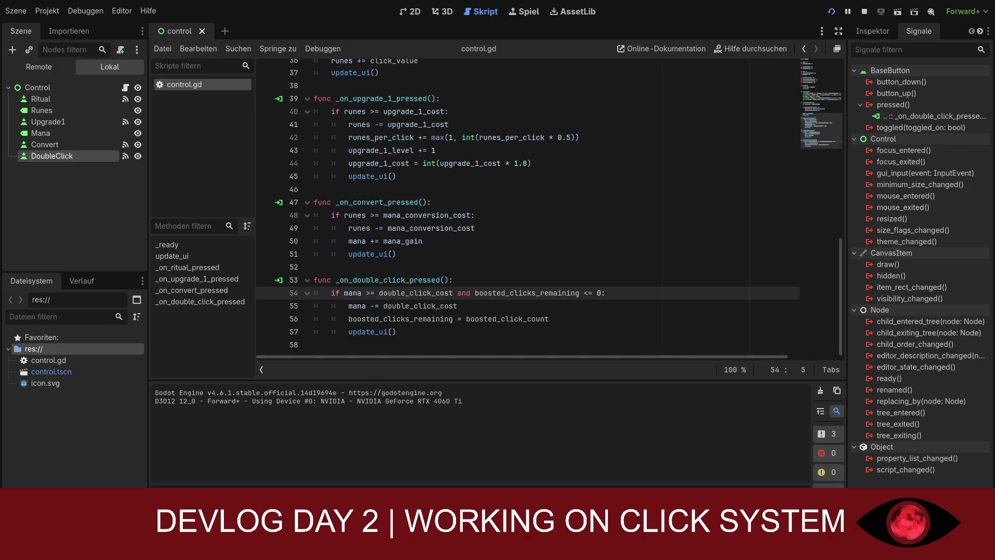
- Complete _on_double_click_pressed and the boosted-click logic on lines 52–57 of control.gd
click(556, 267)
click(520, 342)
click(518, 333)
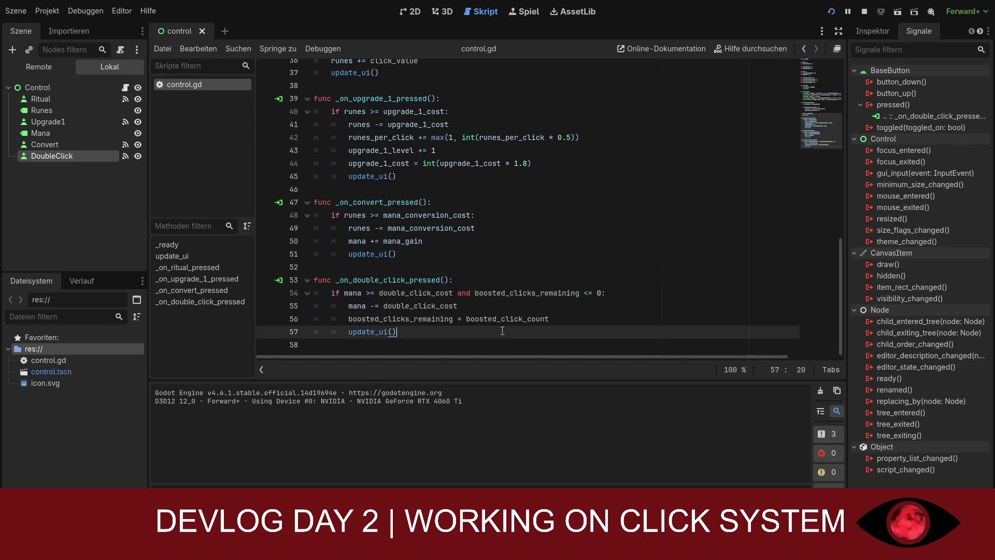
click(466, 302)
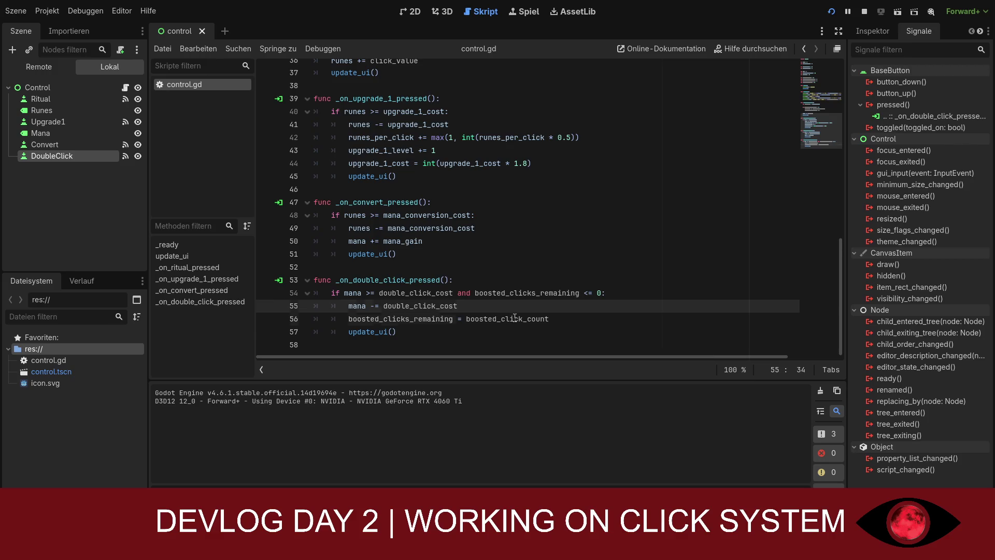
click(514, 318)
click(585, 319)
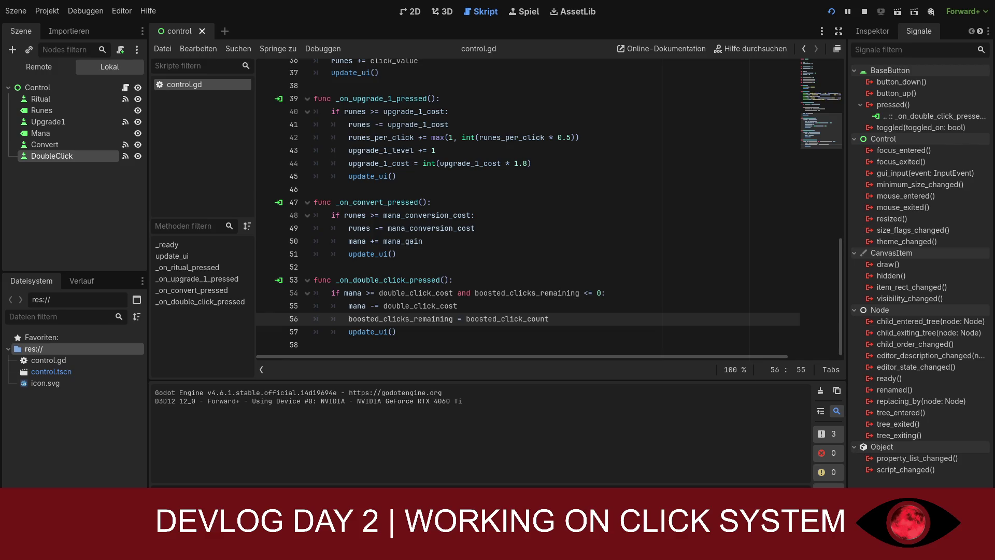
- Delete the empty trailing line after _on_double_click_pressed and run the game to test
click(516, 337)
click(432, 343)
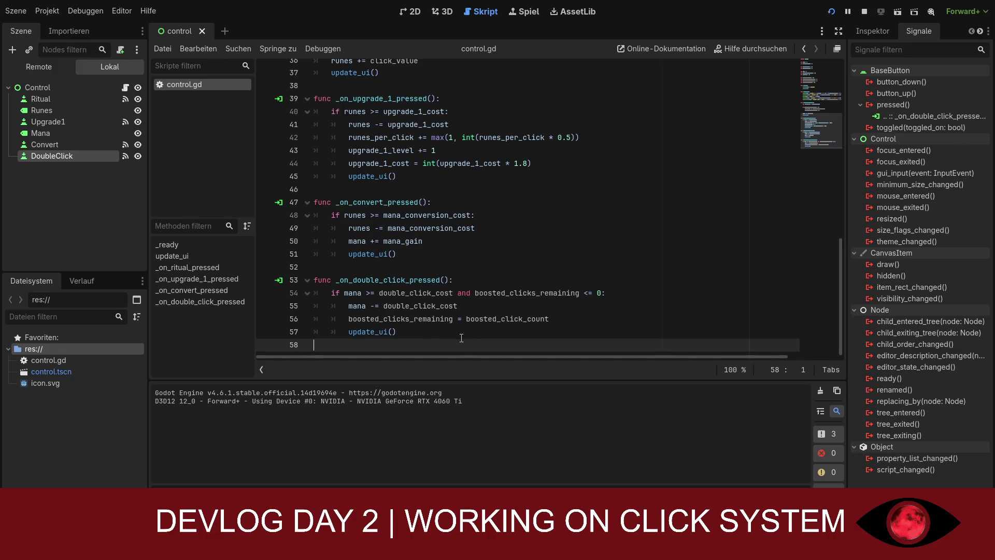
scroll(473, 293, up, 4)
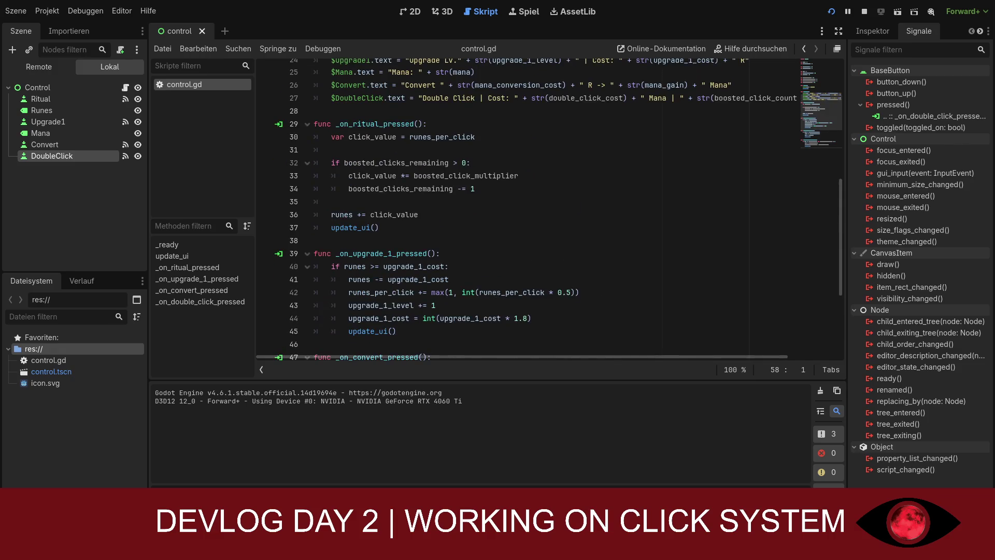
scroll(486, 215, down, 4)
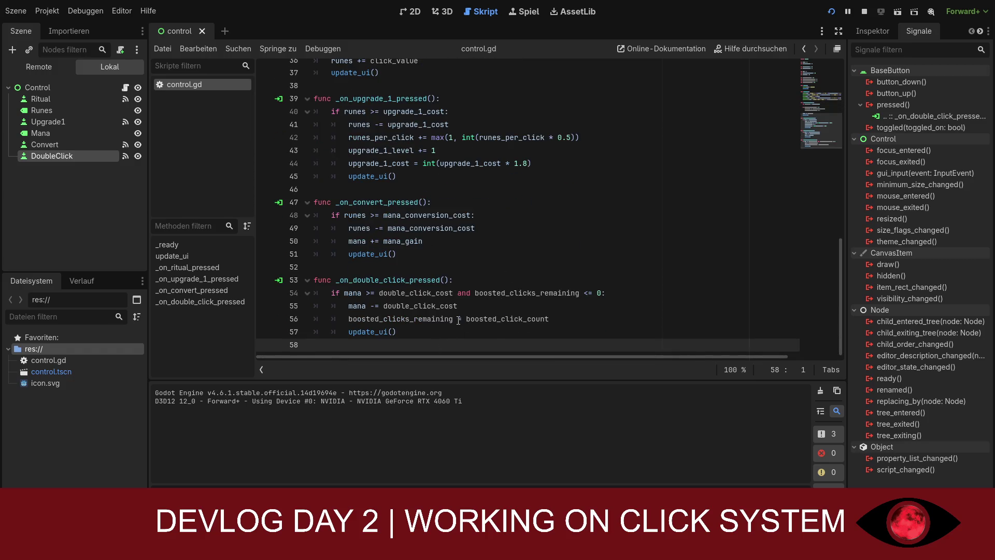
key(BackSpace)
scroll(459, 320, up, 12)
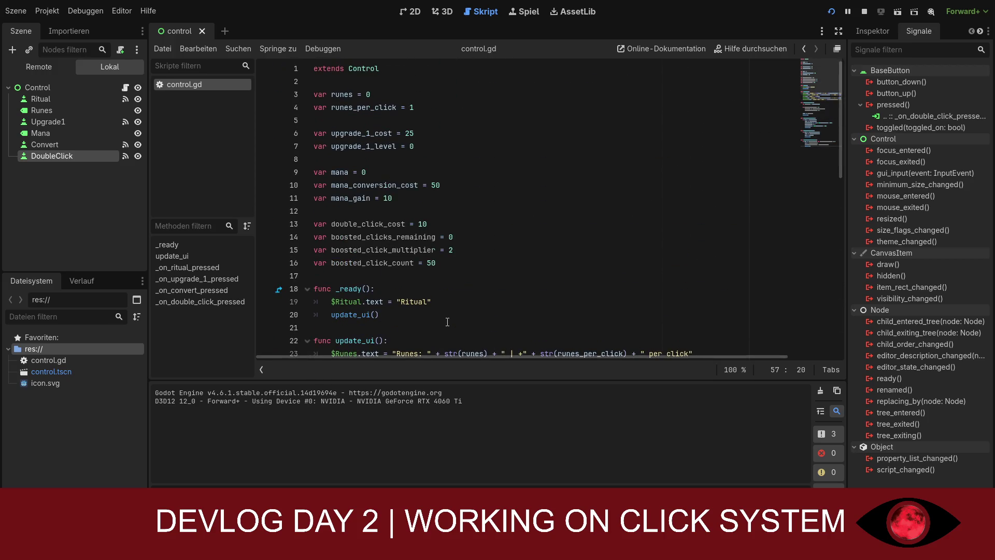
click(832, 15)
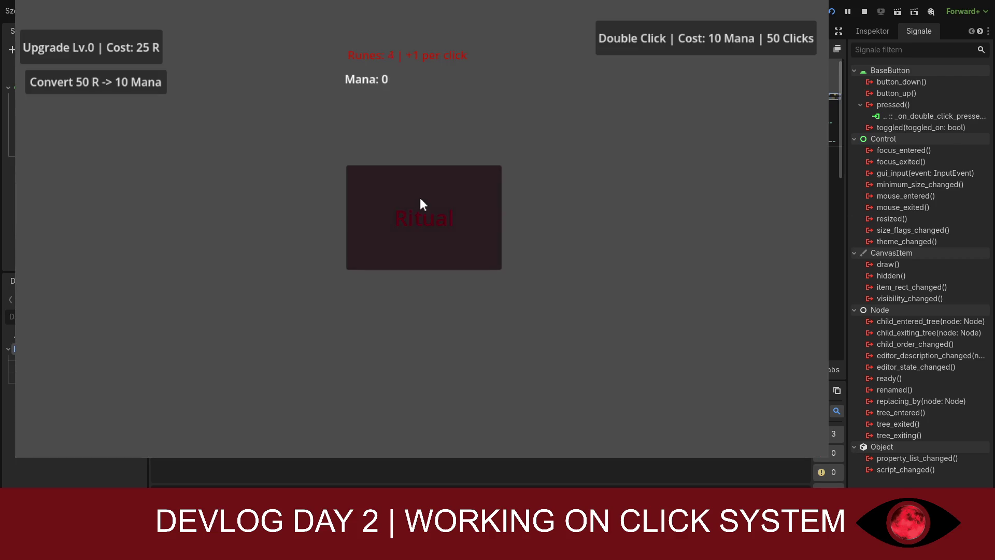
- Perform Rituals, maximize the game window, and buy the first rune upgrade for +2 per click
click(420, 202)
click(420, 202)
click(419, 202)
click(420, 202)
key(super+Up)
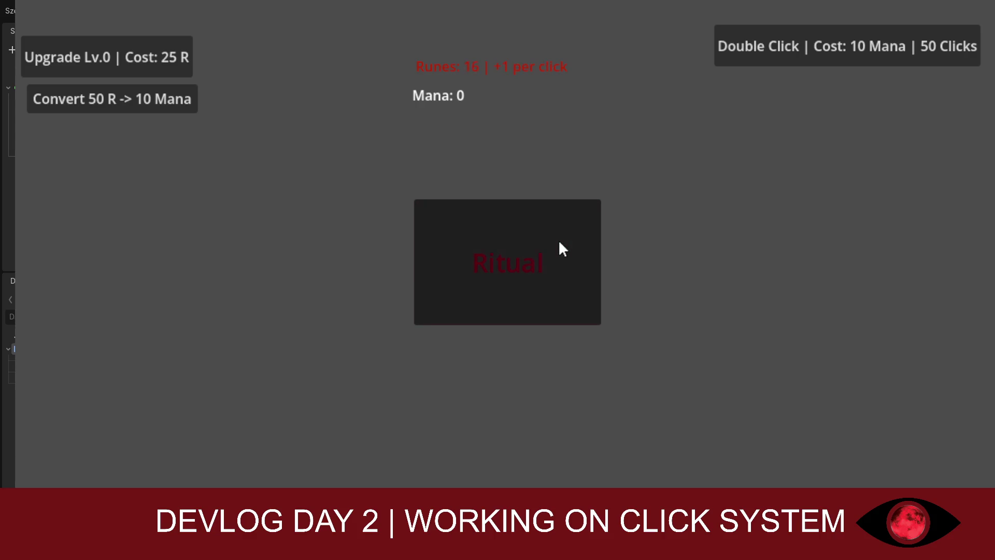
click(555, 240)
click(555, 241)
click(555, 240)
click(555, 241)
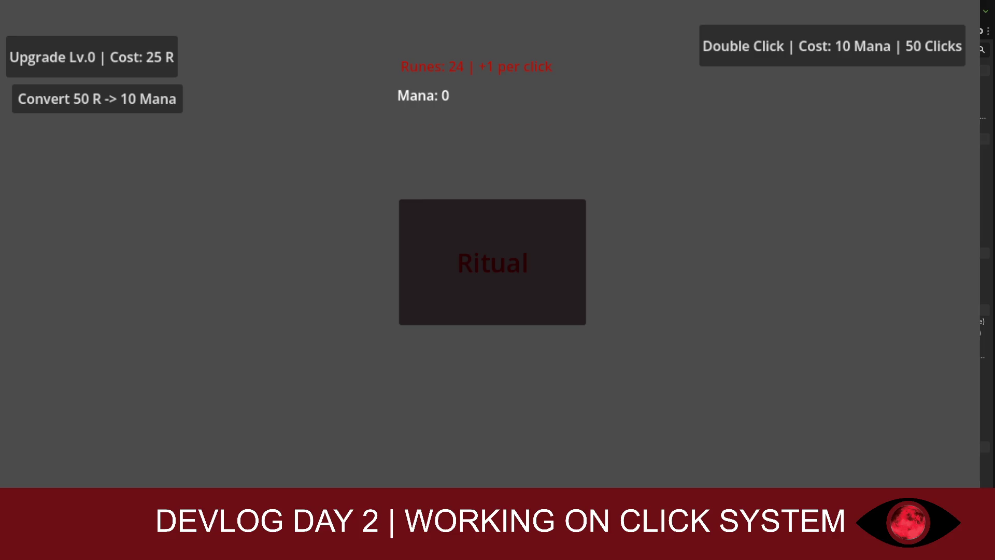
click(428, 252)
click(428, 253)
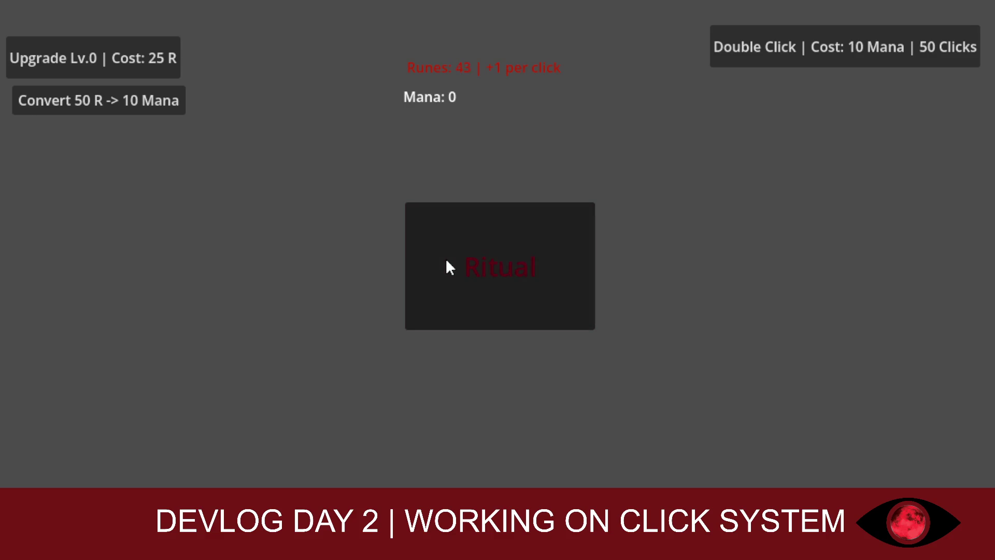
click(446, 259)
click(446, 259)
click(446, 259)
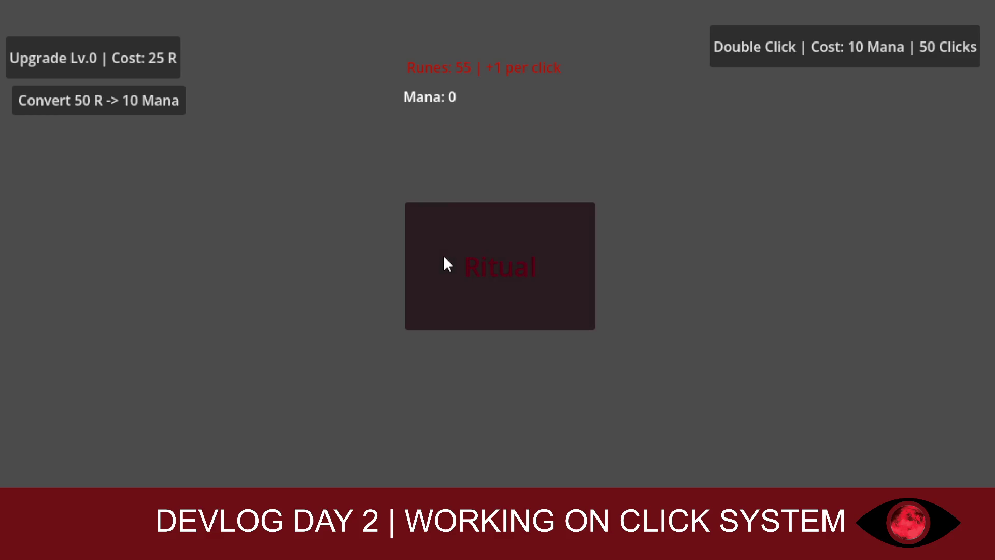
click(154, 53)
click(453, 223)
click(453, 223)
click(453, 223)
- Convert 50 runes into 10 mana twice, spending it on double-click boosts and another upgrade level
click(135, 104)
click(736, 51)
click(520, 261)
click(520, 261)
click(119, 66)
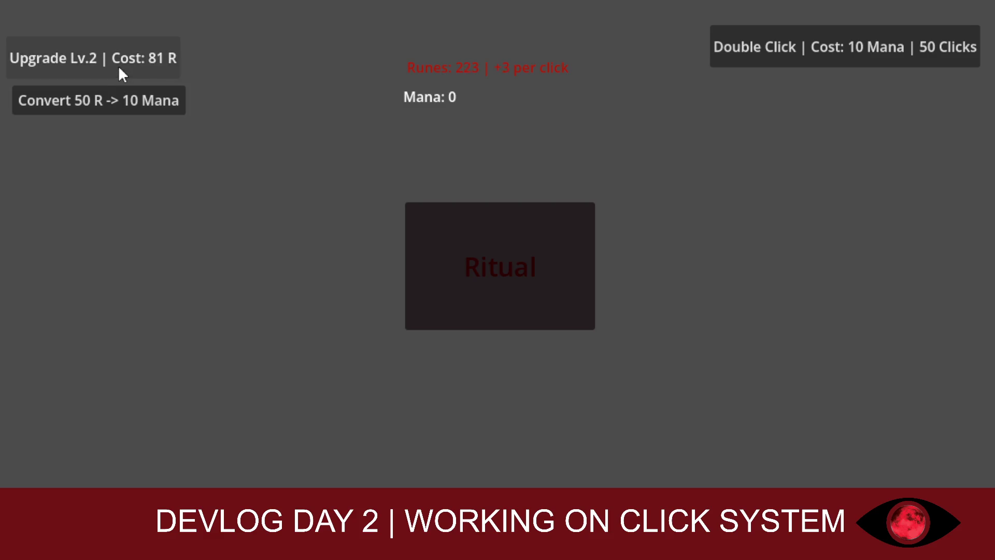
click(127, 71)
click(157, 102)
click(455, 240)
click(455, 241)
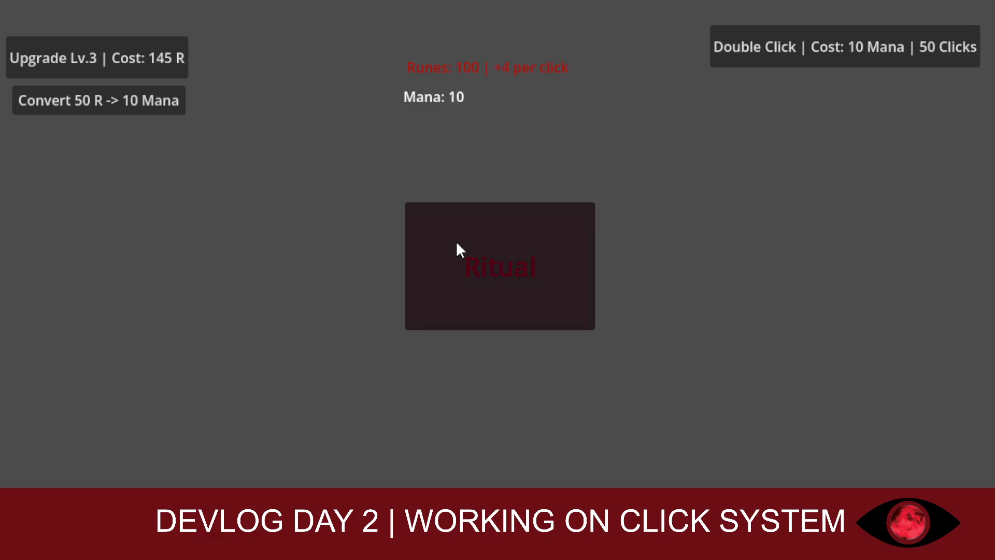
click(460, 239)
click(460, 238)
click(725, 55)
click(488, 258)
click(488, 258)
- Convert more runes to mana and buy upgrade levels 4 through 6, reaching +13 runes per click
click(483, 252)
click(483, 252)
click(483, 252)
click(141, 96)
click(142, 96)
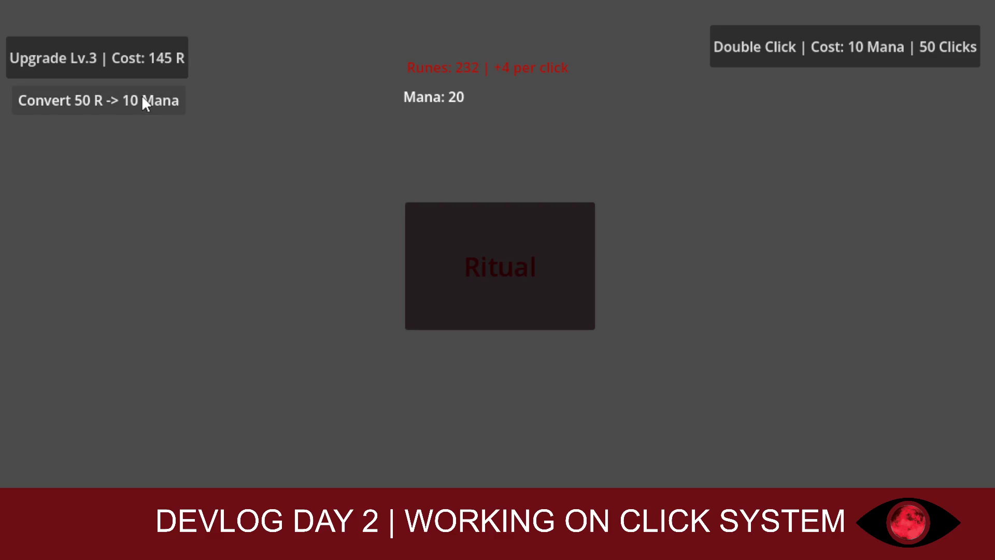
click(142, 93)
click(149, 59)
click(499, 266)
click(498, 266)
click(498, 266)
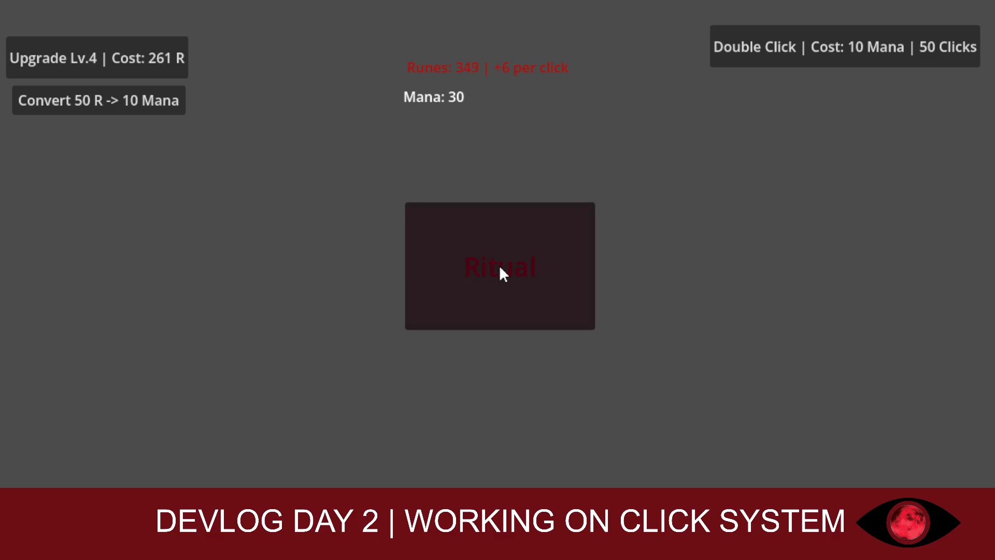
click(499, 265)
click(499, 265)
click(499, 266)
click(499, 266)
click(130, 58)
click(498, 239)
click(461, 227)
click(174, 58)
click(555, 222)
click(556, 222)
click(556, 222)
click(556, 222)
- Convert 50 runes into 10 mana, activate the double-click boost, and buy upgrade level 7
click(162, 113)
click(476, 236)
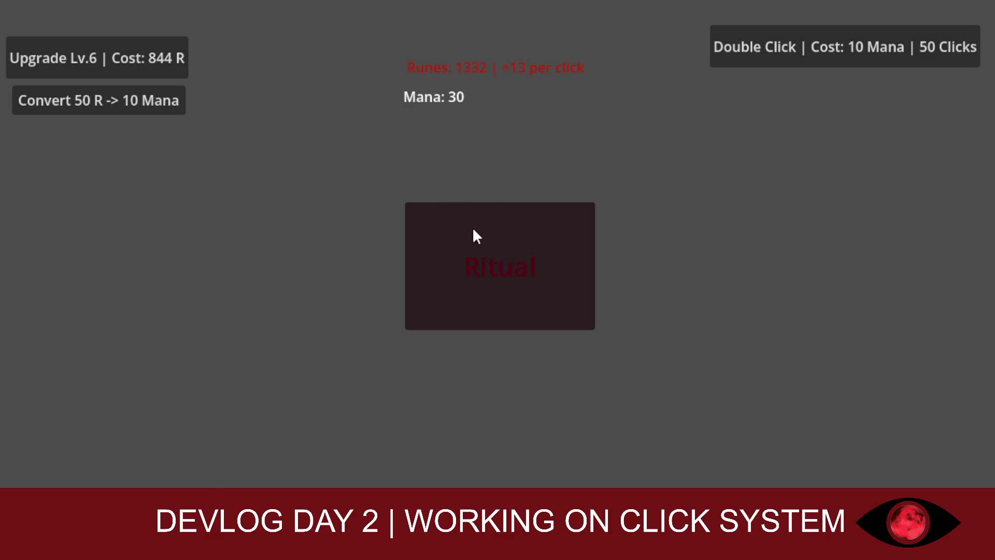
click(812, 59)
click(453, 267)
click(452, 266)
click(449, 260)
click(450, 260)
click(450, 260)
click(452, 256)
click(162, 63)
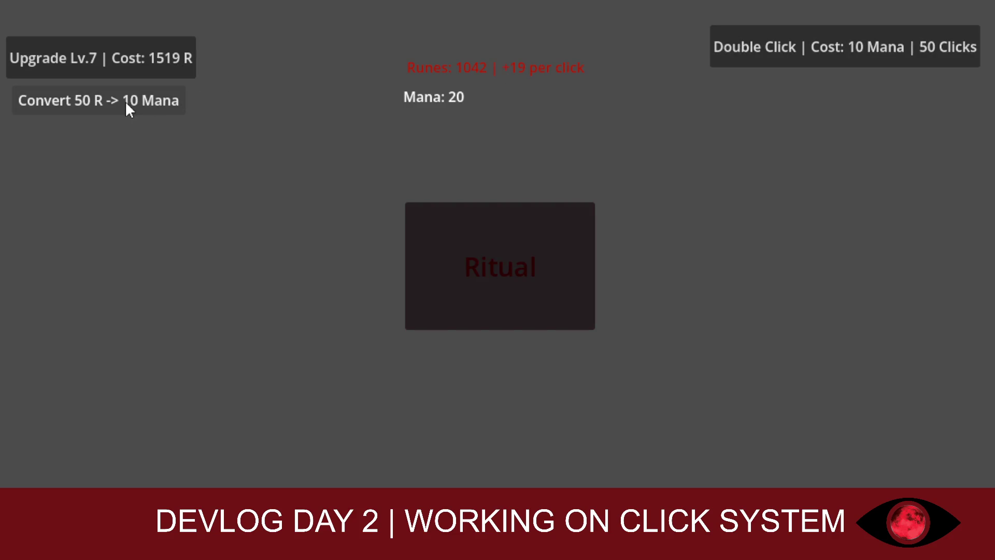
- Buy upgrade level 8, gather runes at +28, boost again, and buy upgrade level 9
double_click(444, 232)
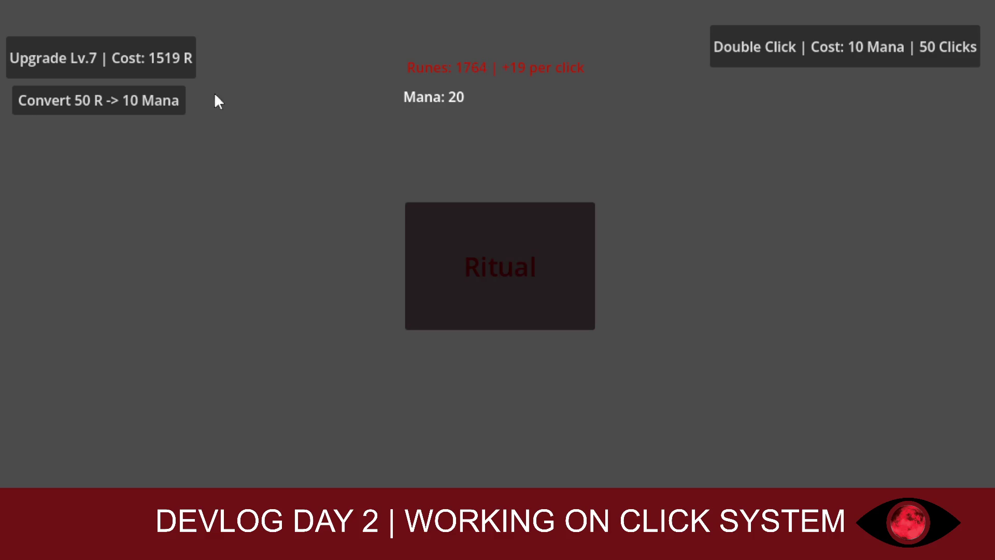
click(167, 63)
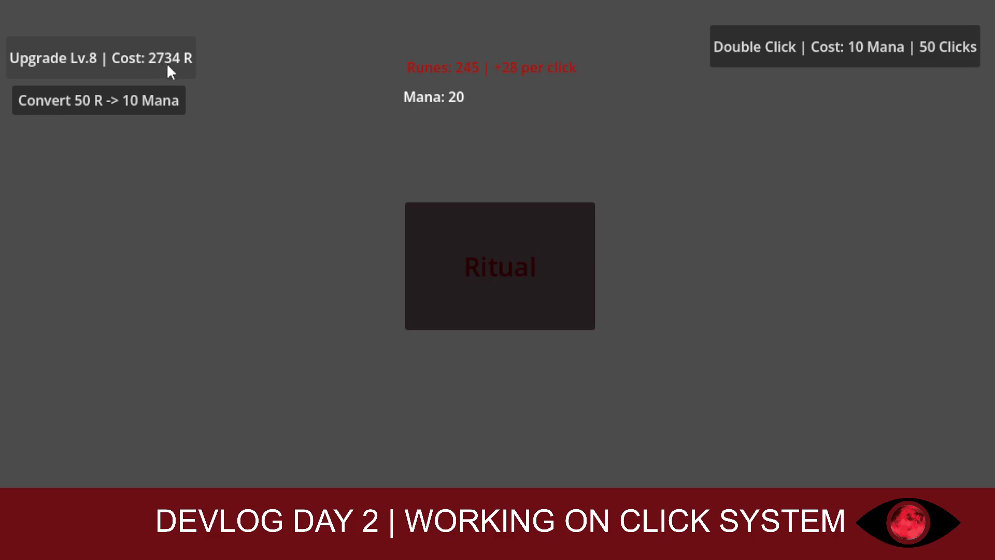
double_click(464, 239)
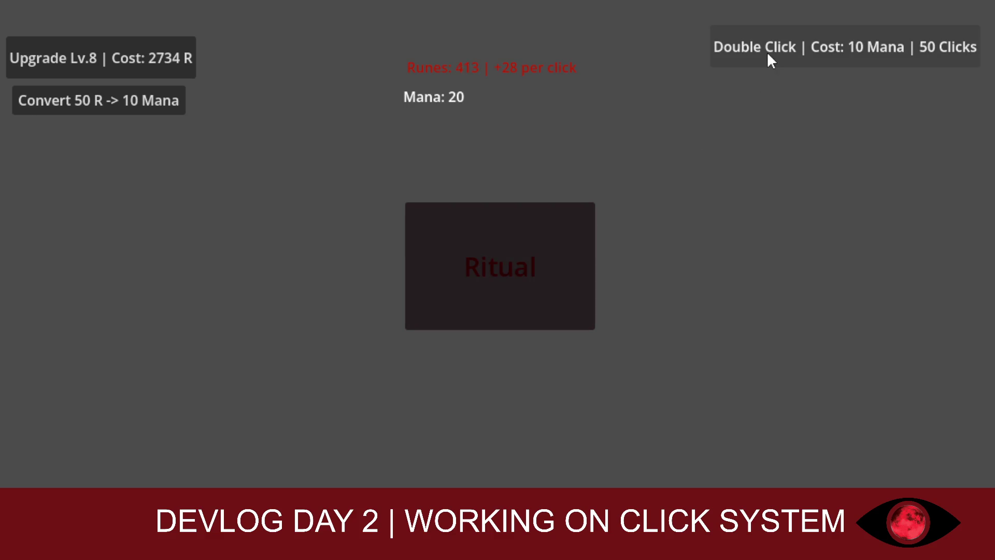
double_click(471, 250)
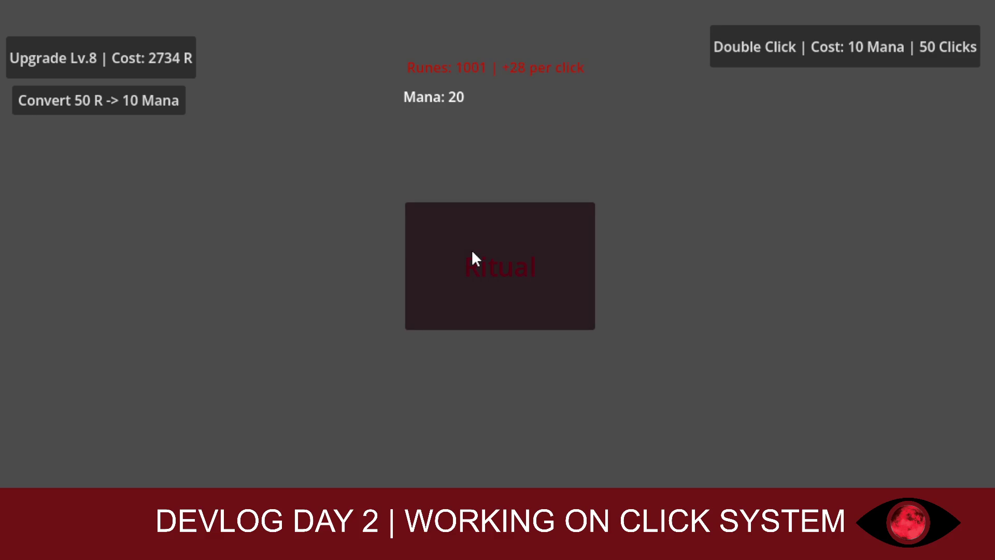
click(723, 58)
click(164, 54)
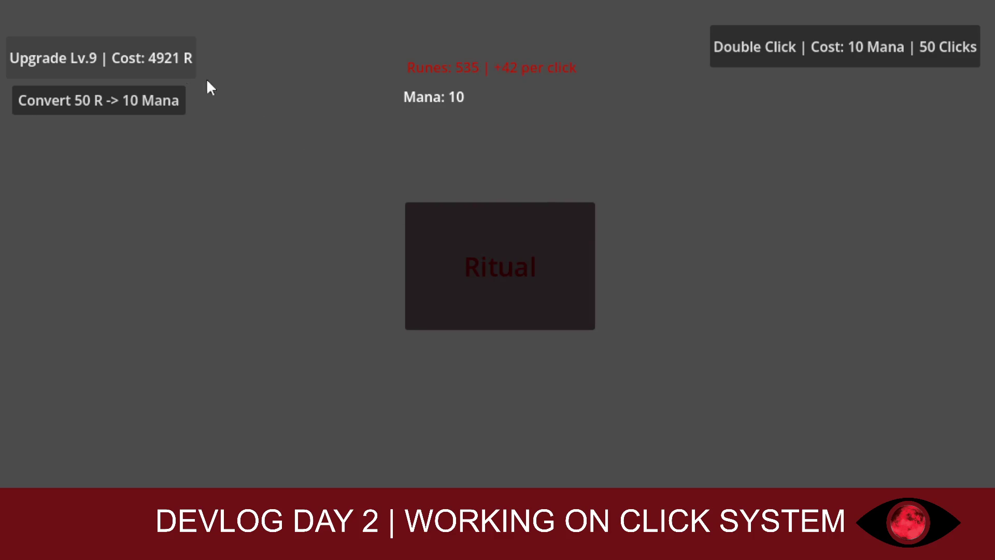
- Gather runes at +42 per click and convert them repeatedly until Mana reaches 90
click(468, 235)
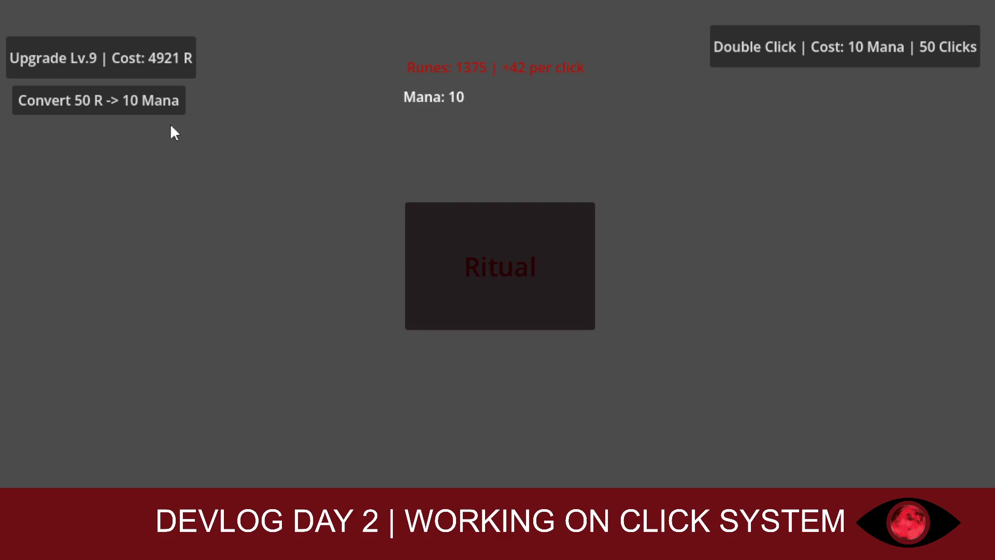
click(151, 101)
click(151, 102)
click(151, 101)
click(151, 102)
click(152, 106)
click(152, 105)
click(152, 105)
click(153, 104)
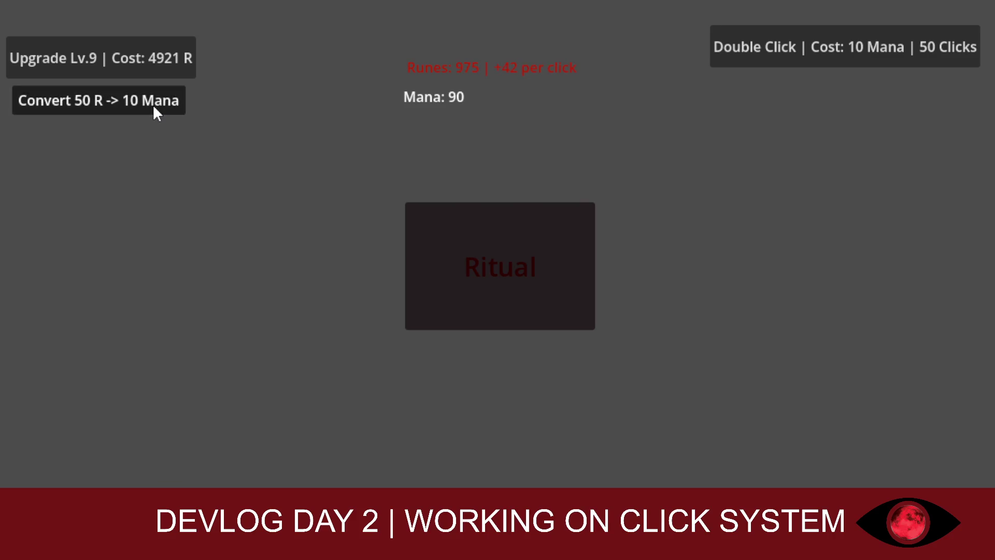
click(154, 104)
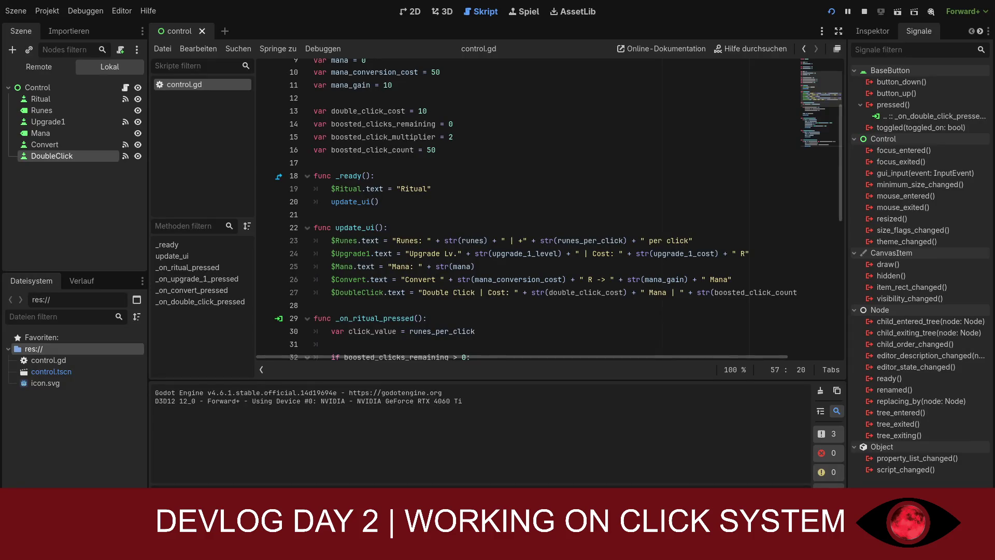
click(514, 229)
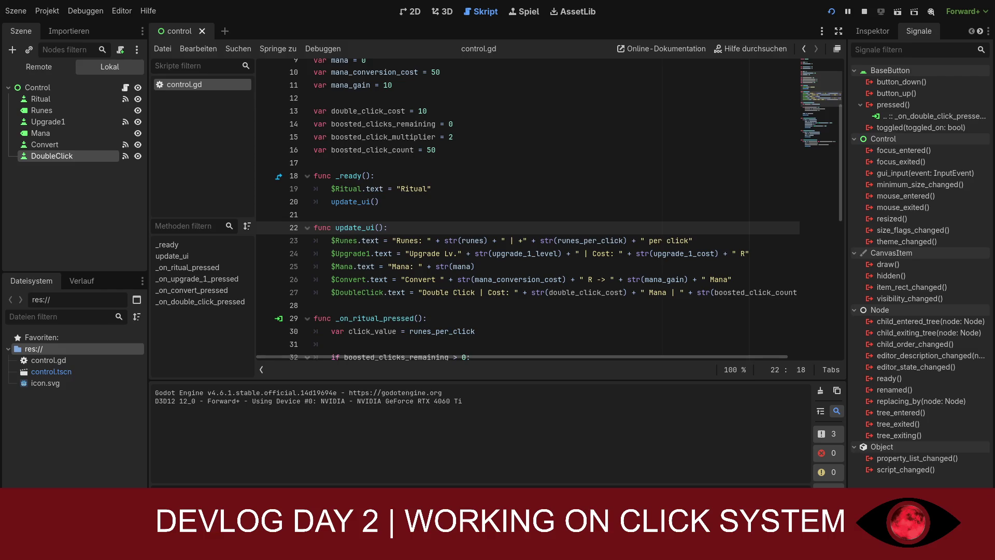
scroll(549, 207, down, 4)
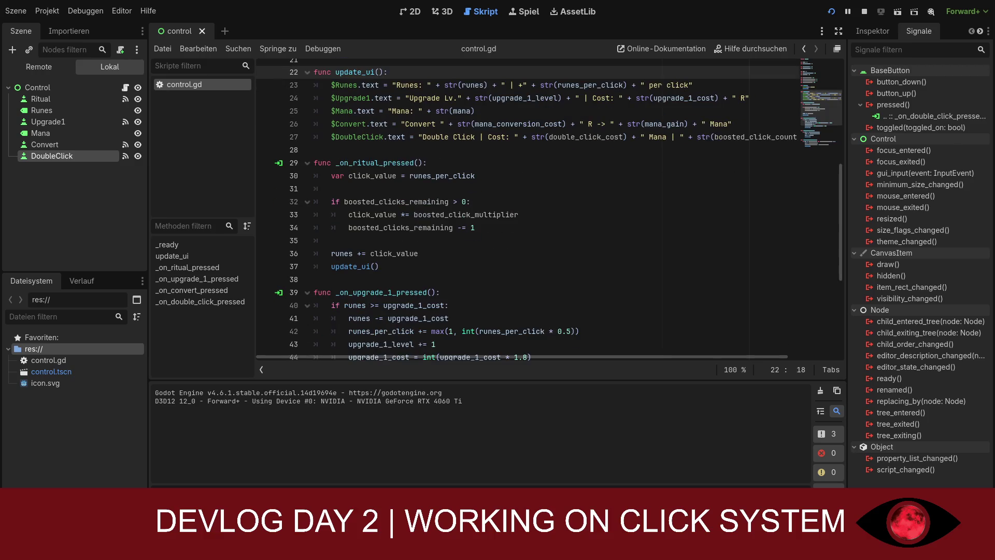
scroll(549, 207, down, 2)
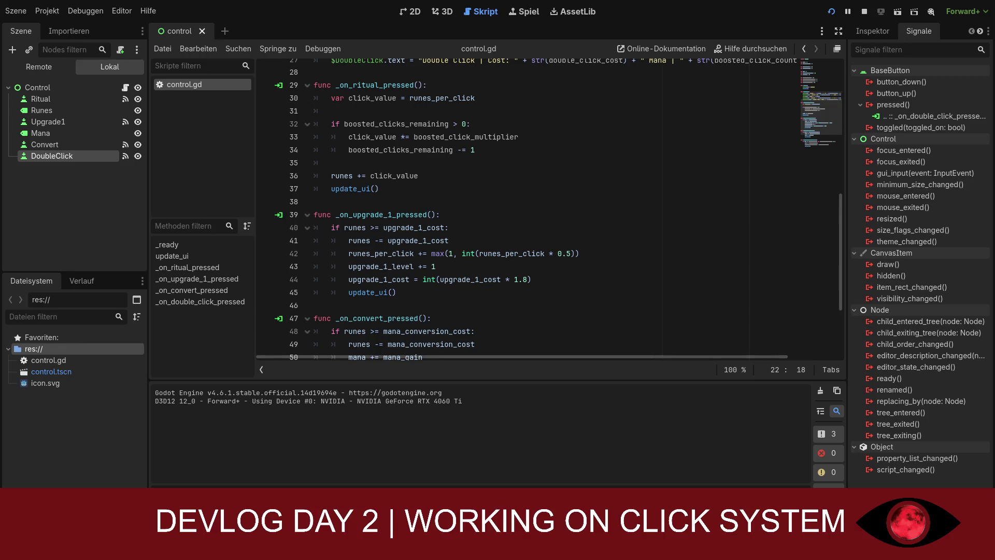
scroll(549, 207, down, 3)
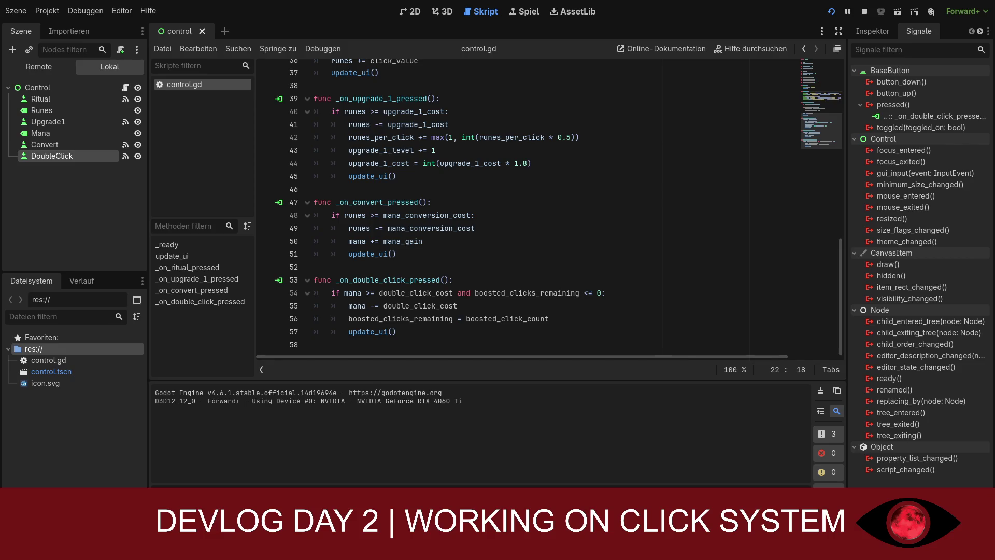
scroll(549, 208, up, 1)
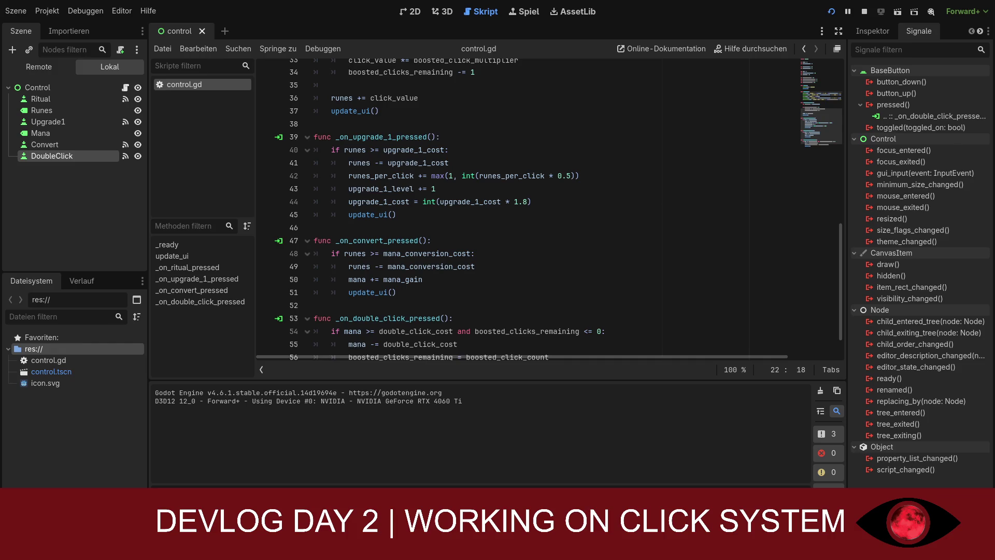
scroll(547, 207, up, 1)
scroll(558, 209, up, 1)
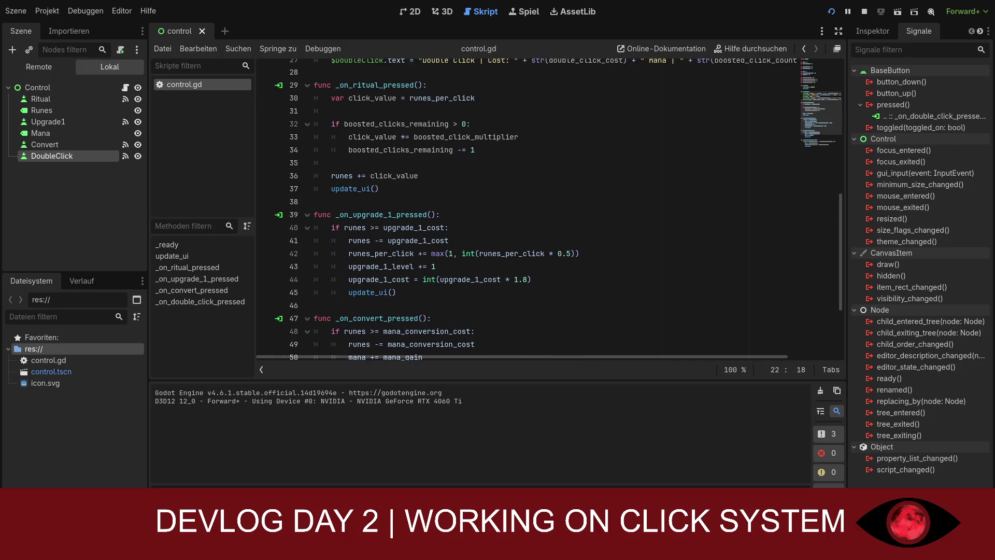
scroll(549, 207, up, 4)
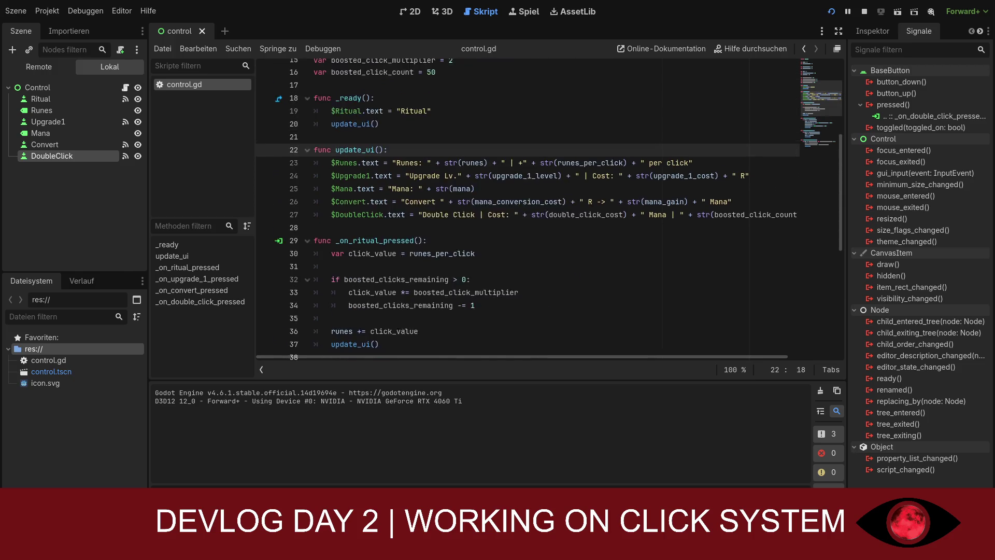
scroll(549, 207, down, 1)
scroll(550, 207, up, 1)
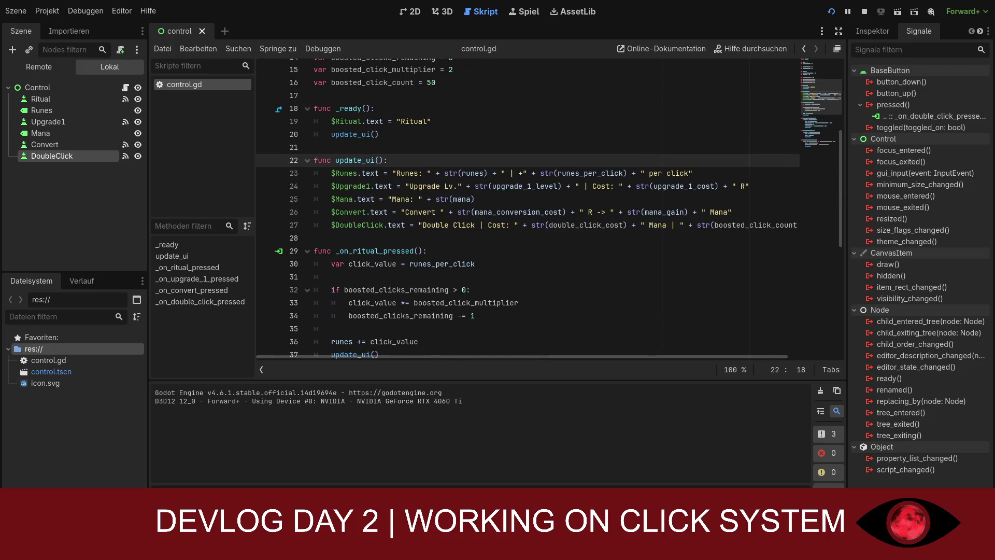
scroll(550, 207, down, 7)
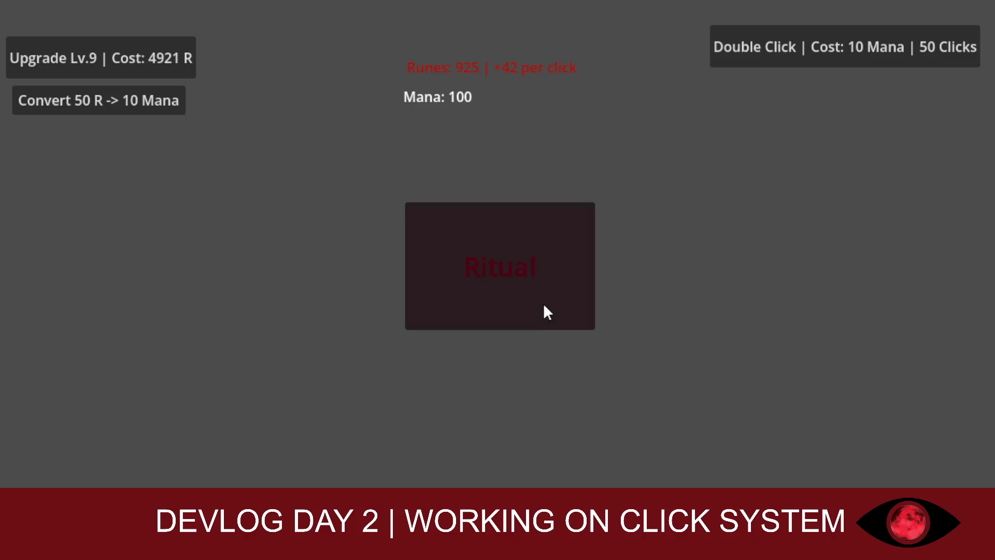
- Perform two quick Rituals in the relaunched game to gain runes at +42 per click
double_click(545, 303)
- Perform rituals, buy the Double Click boost for 10 mana, and convert runes into mana
click(453, 242)
double_click(456, 243)
click(845, 47)
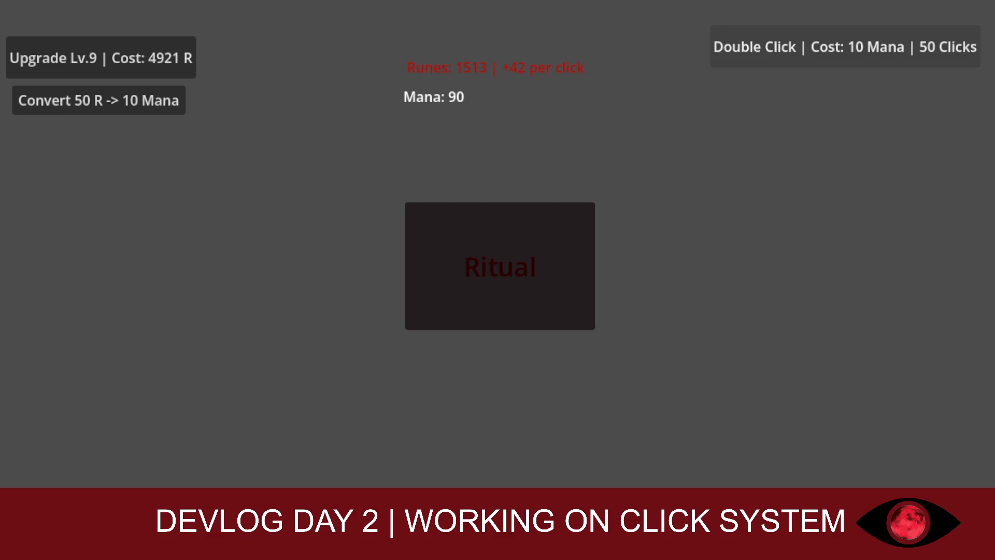
click(493, 286)
click(69, 98)
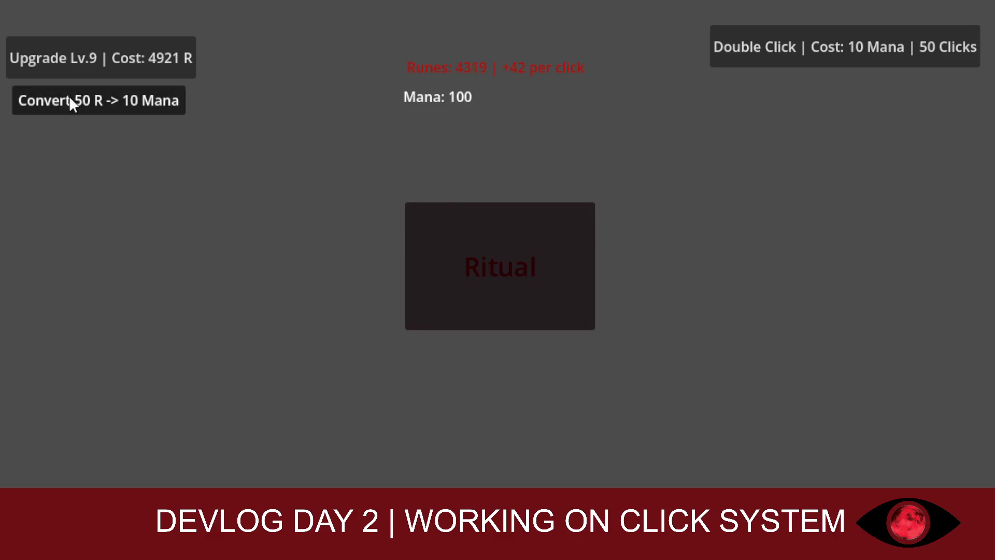
click(70, 98)
click(69, 98)
click(70, 98)
click(448, 242)
click(450, 242)
click(450, 242)
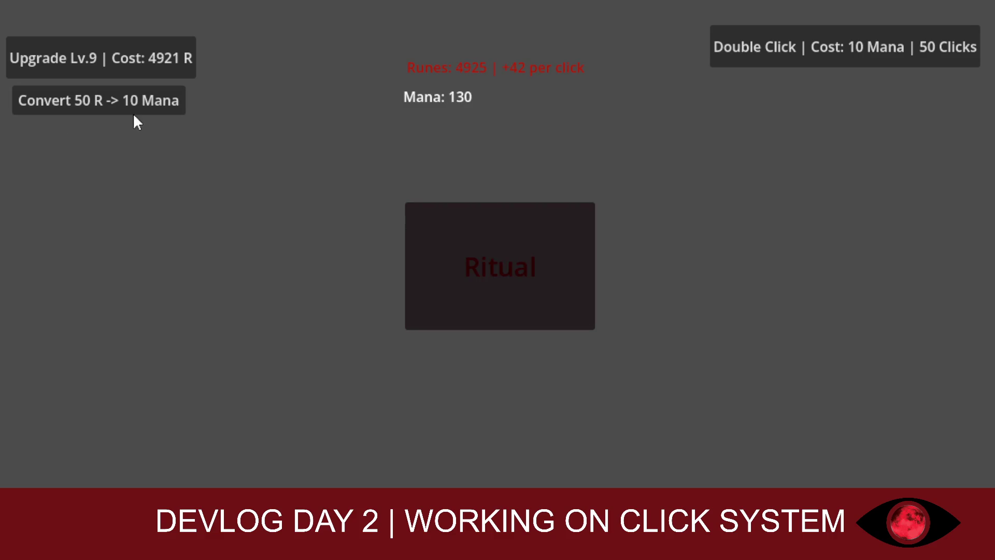
click(131, 106)
click(130, 107)
click(131, 106)
click(131, 106)
click(130, 106)
click(130, 106)
click(131, 106)
click(131, 106)
click(131, 107)
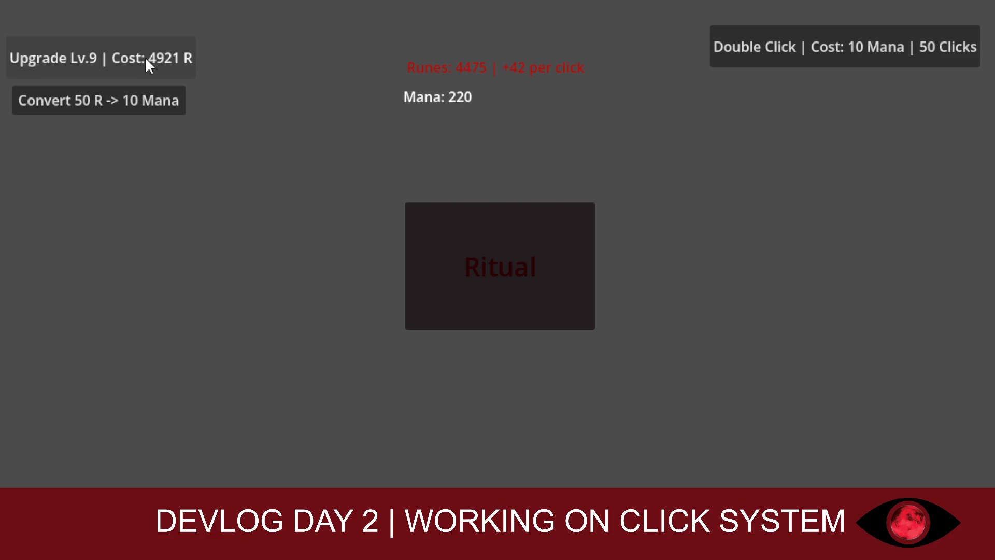
- Buy another Double Click boost and gather runes with boosted ritual clicks
click(485, 254)
click(485, 254)
click(487, 254)
click(489, 254)
click(773, 45)
click(490, 268)
click(490, 268)
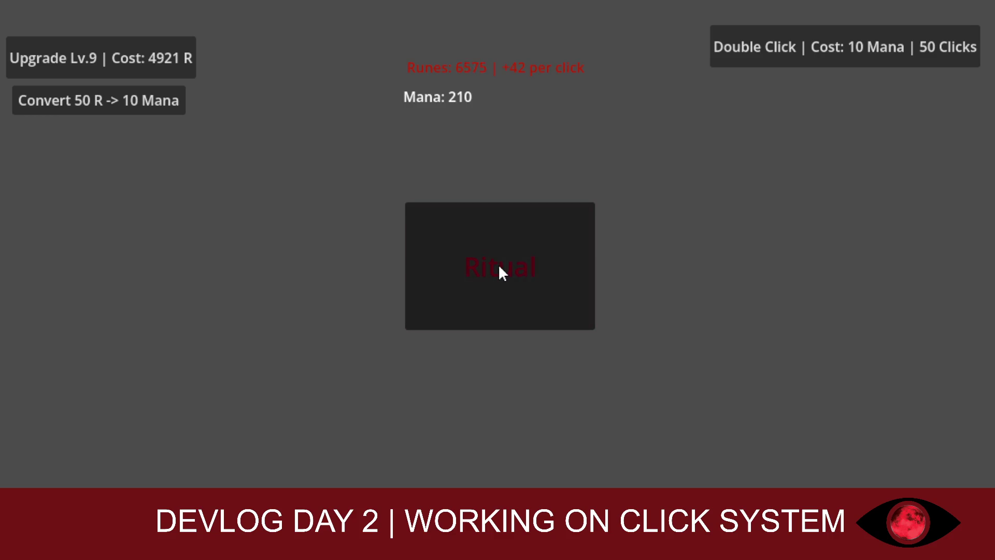
click(499, 267)
click(499, 267)
click(450, 247)
click(449, 247)
click(450, 241)
click(450, 242)
- Upgrade runes to level 10 and gather runes at +63 per ritual click
click(449, 240)
click(173, 58)
click(444, 229)
click(443, 229)
click(443, 228)
click(443, 228)
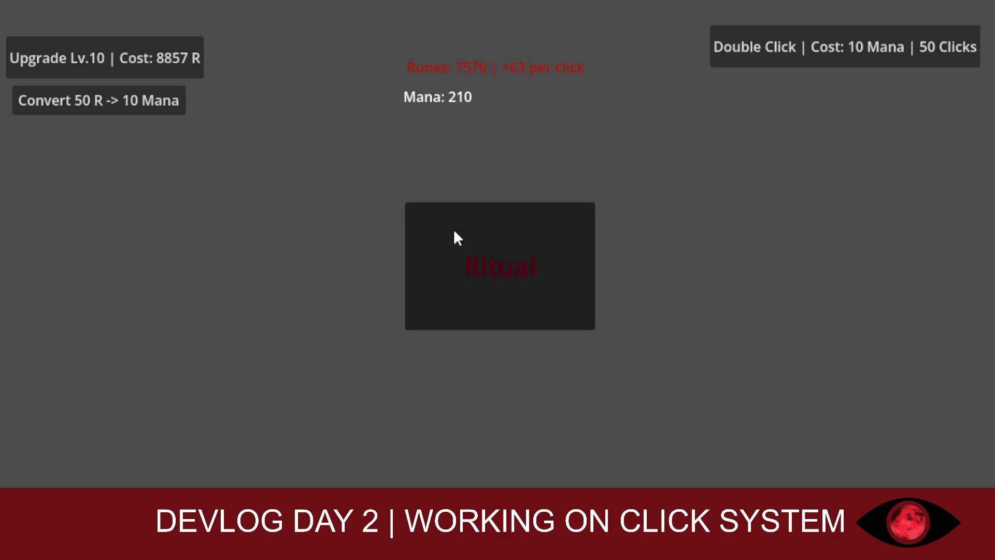
click(458, 233)
click(458, 233)
click(459, 233)
click(459, 232)
click(460, 230)
click(444, 225)
- Upgrade to level 11 (+94 per click), convert mana, and use another Double Click boost
click(152, 67)
click(421, 260)
click(421, 260)
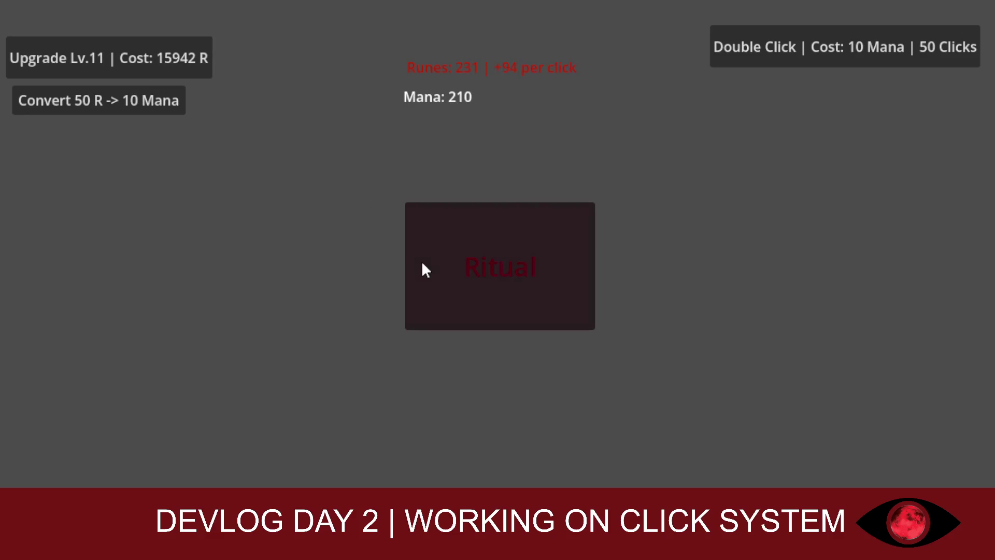
click(421, 260)
click(421, 260)
click(421, 259)
click(421, 260)
click(421, 260)
click(145, 106)
click(145, 106)
click(738, 55)
click(510, 226)
click(510, 226)
click(508, 221)
click(509, 222)
click(508, 222)
click(508, 222)
click(500, 259)
click(500, 259)
- Upgrade runes to level 12 and test the ritual at +141 per click
click(171, 72)
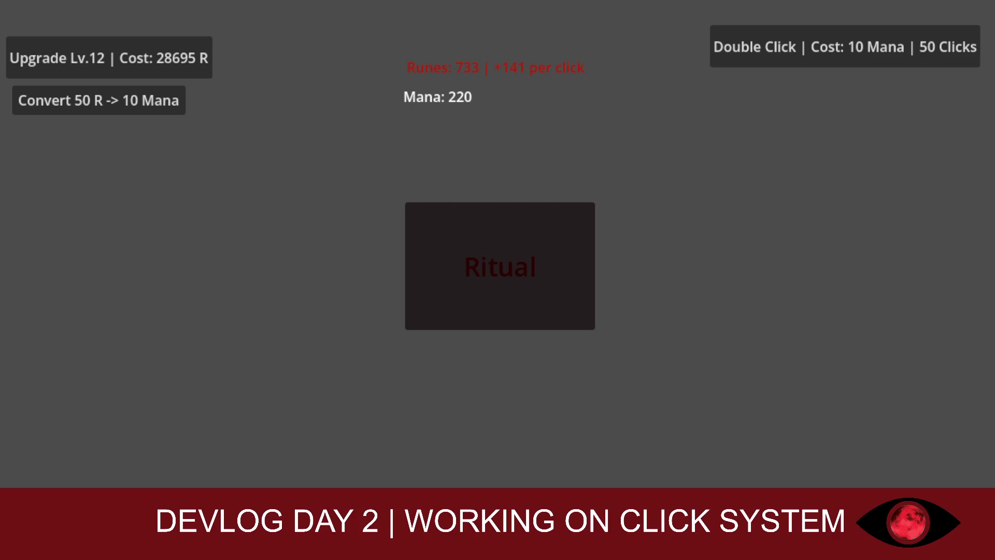
click(558, 262)
click(558, 264)
click(558, 263)
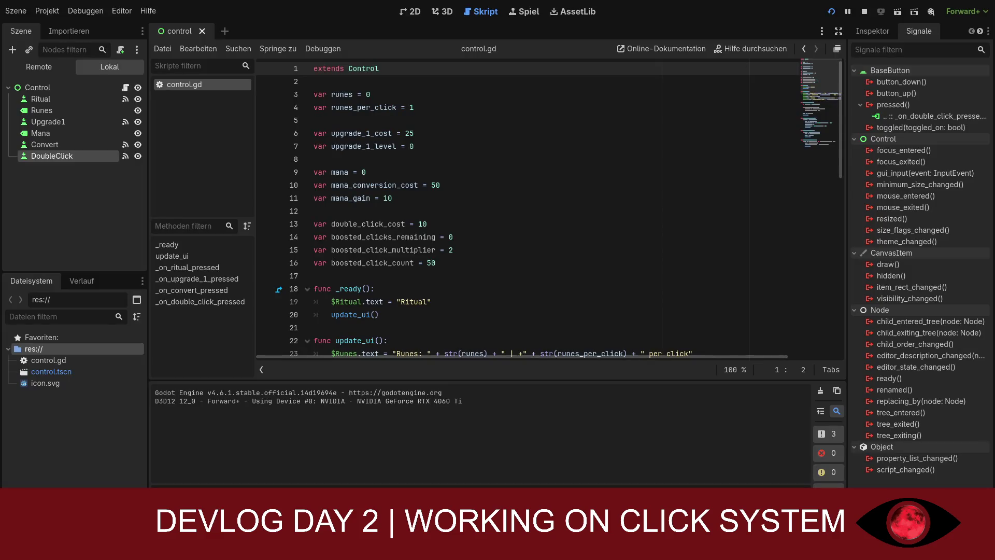
scroll(549, 208, down, 7)
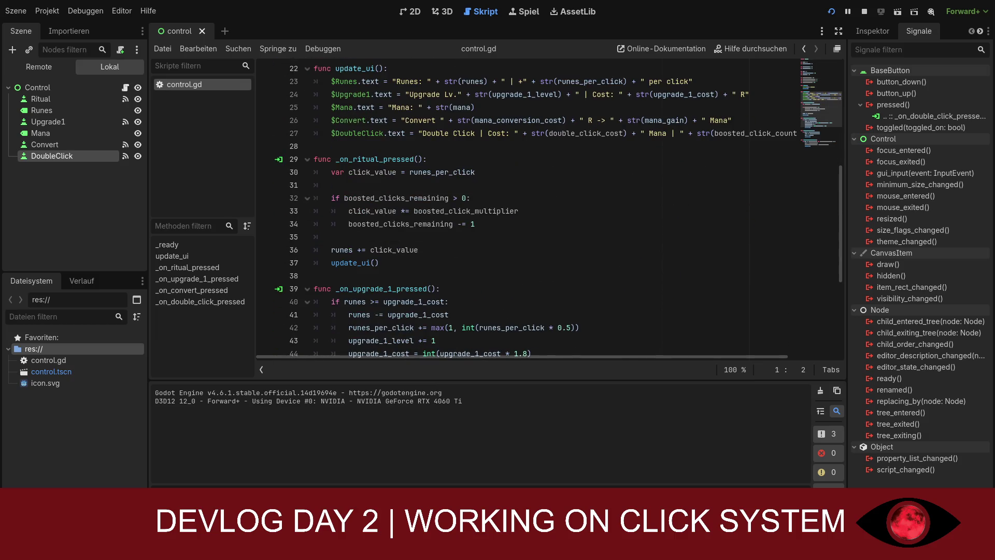
scroll(549, 207, up, 7)
click(602, 151)
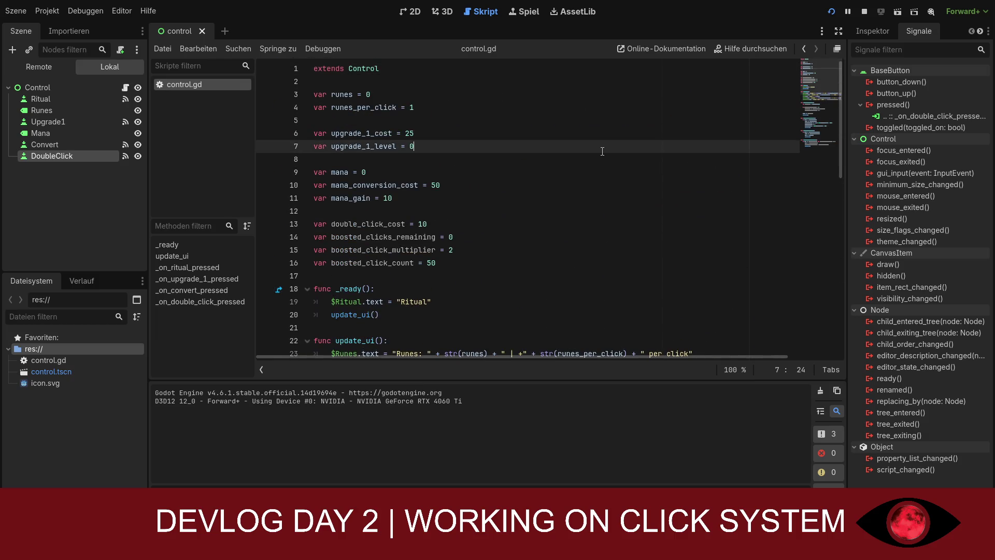
click(831, 11)
scroll(549, 208, down, 10)
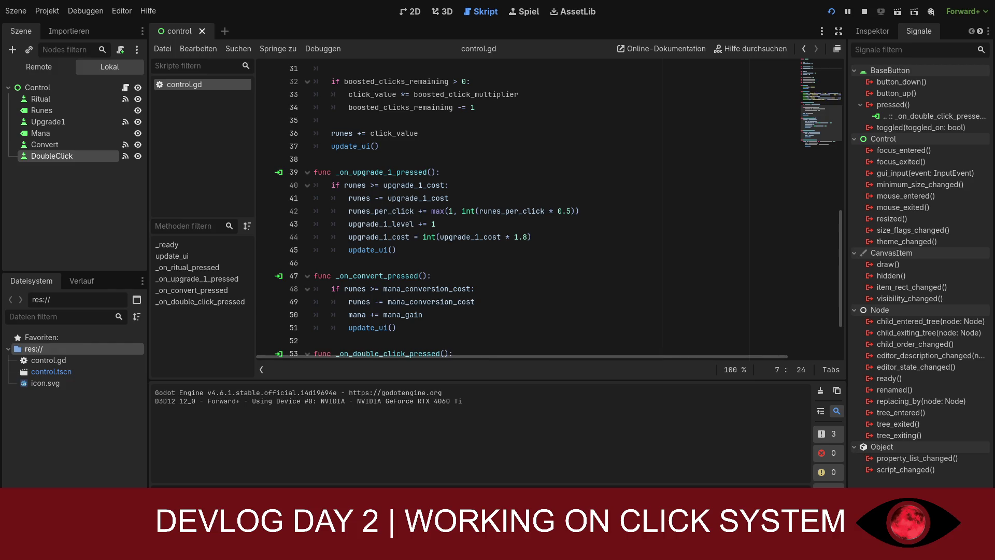
scroll(550, 207, down, 2)
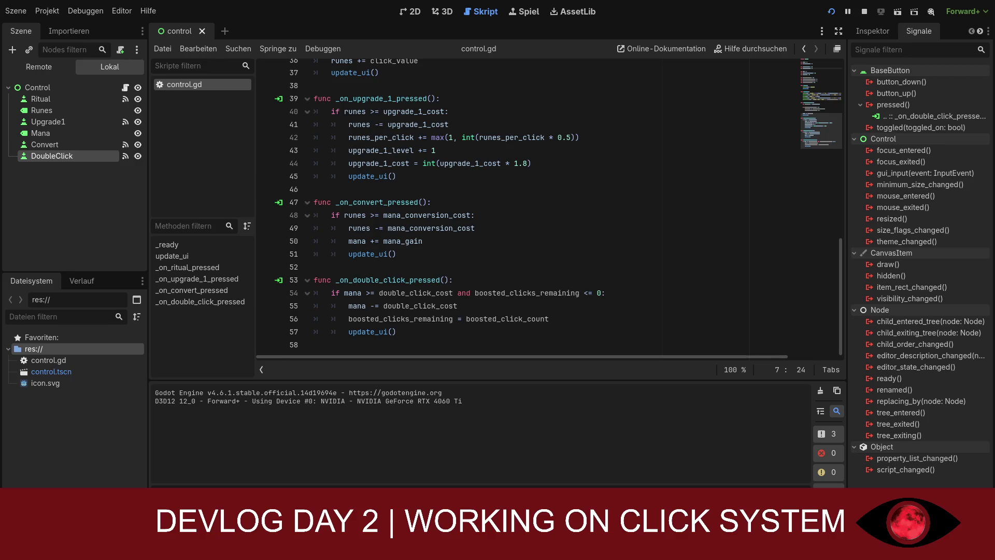
click(437, 242)
- Add 'convert_level += 1' and 'convert_cost = int(convert_cost * 1.4)' lines in _on_convert_pressed
key(Return)
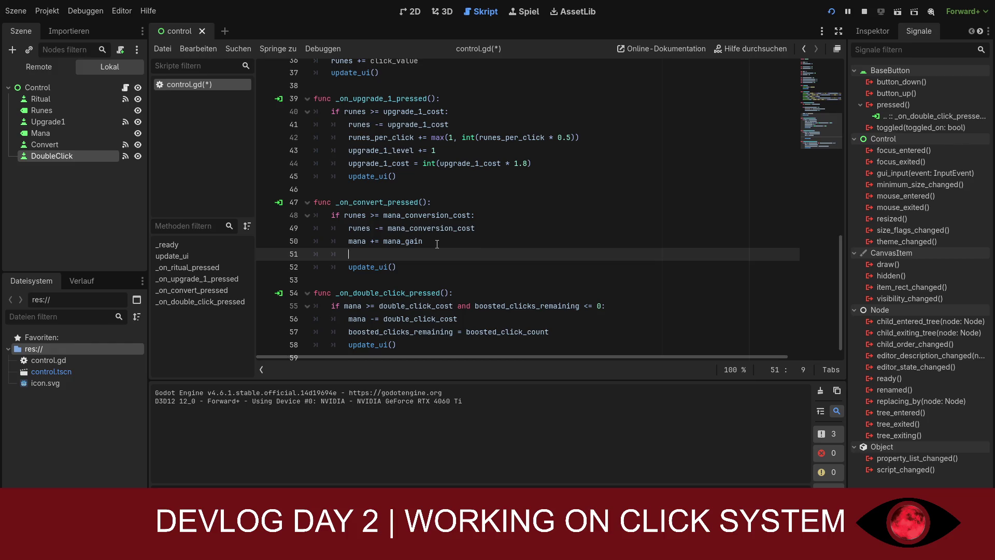
text(convert)
text(_)
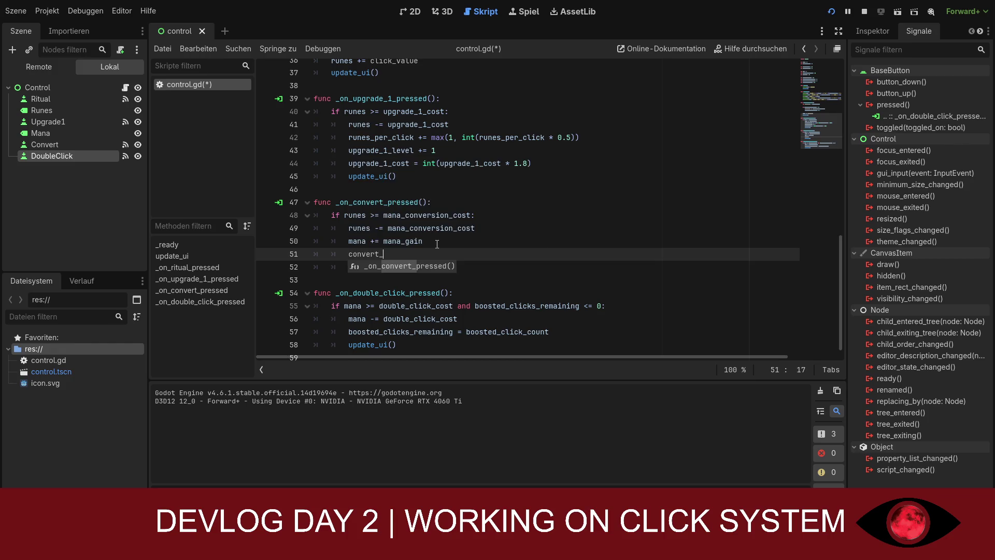
text(level +)
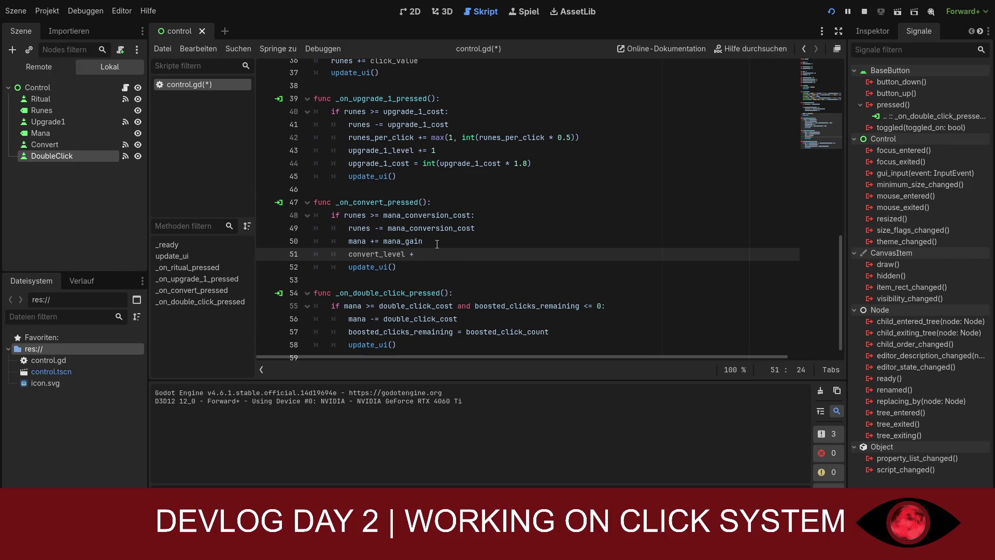
text(=)
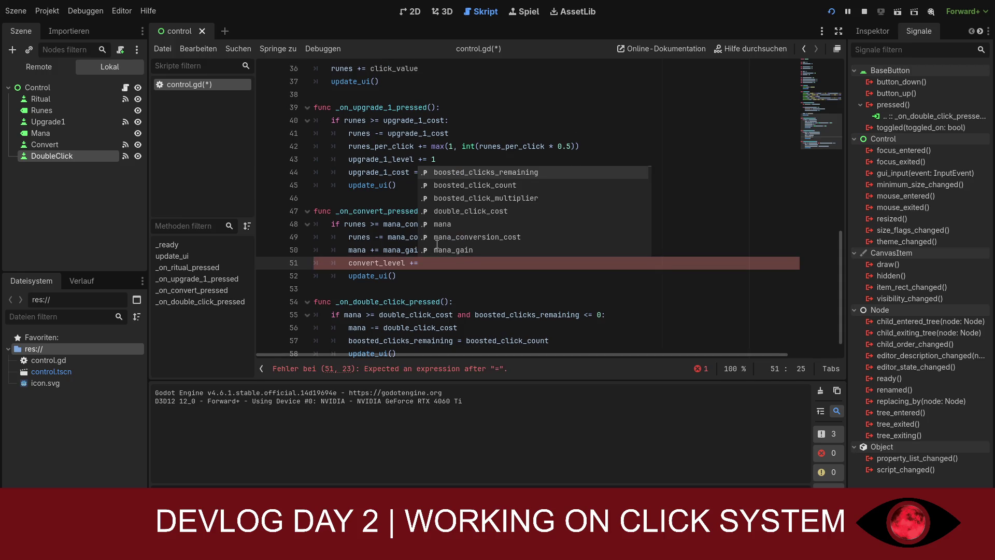
text( 1)
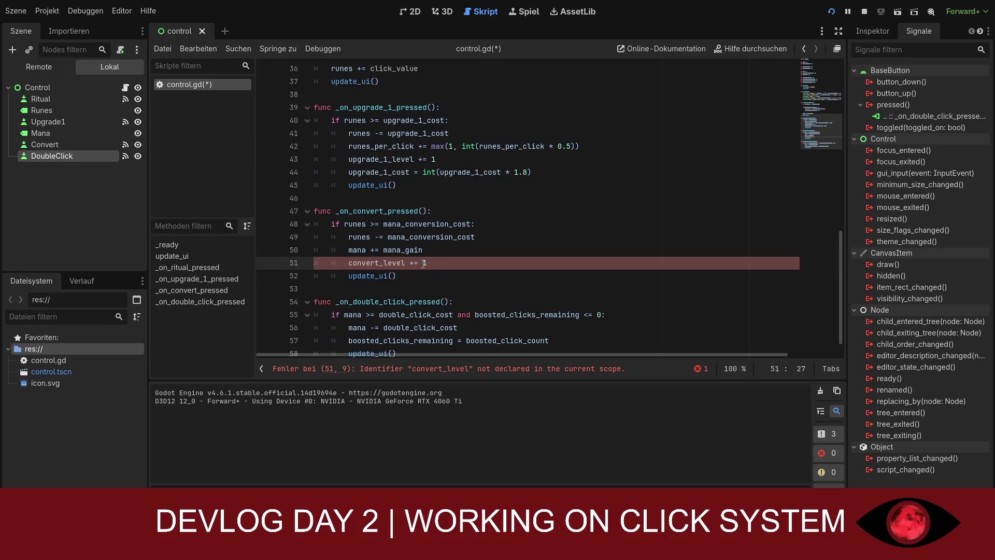
key(Return)
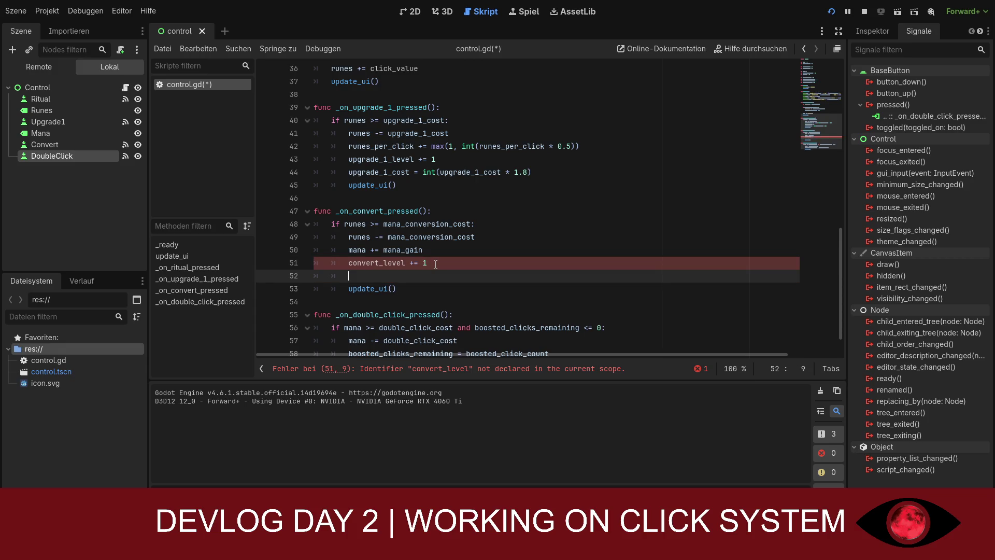
text(co)
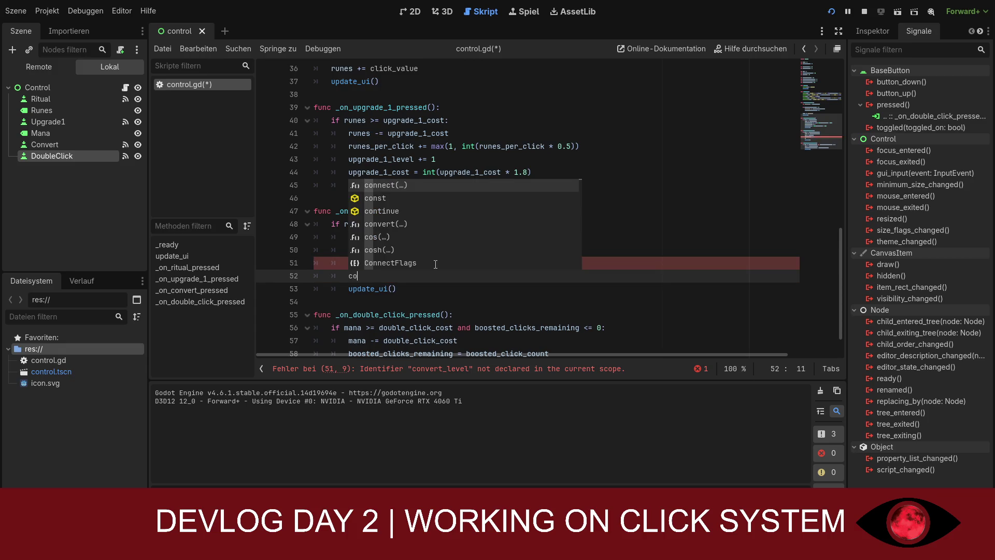
text(nvert)
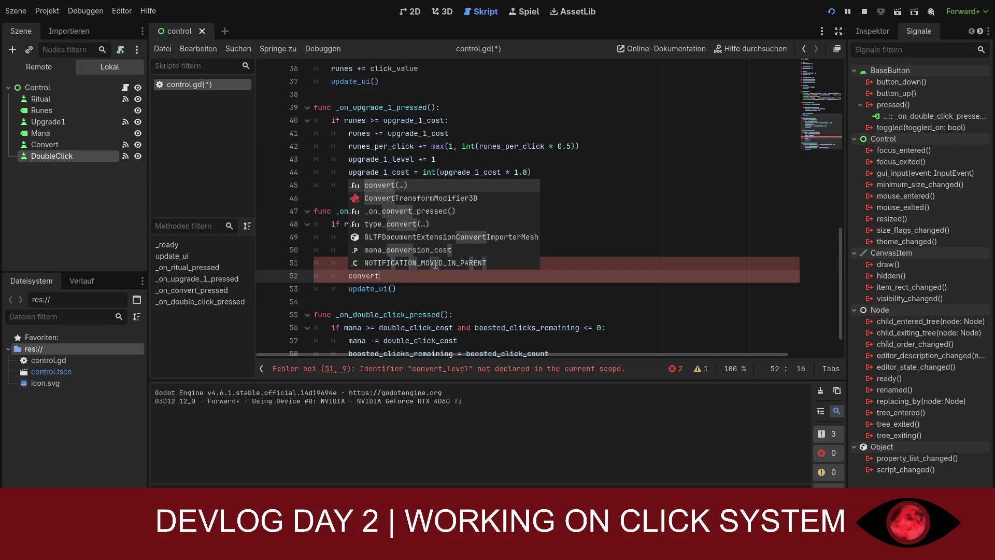
text(_cost)
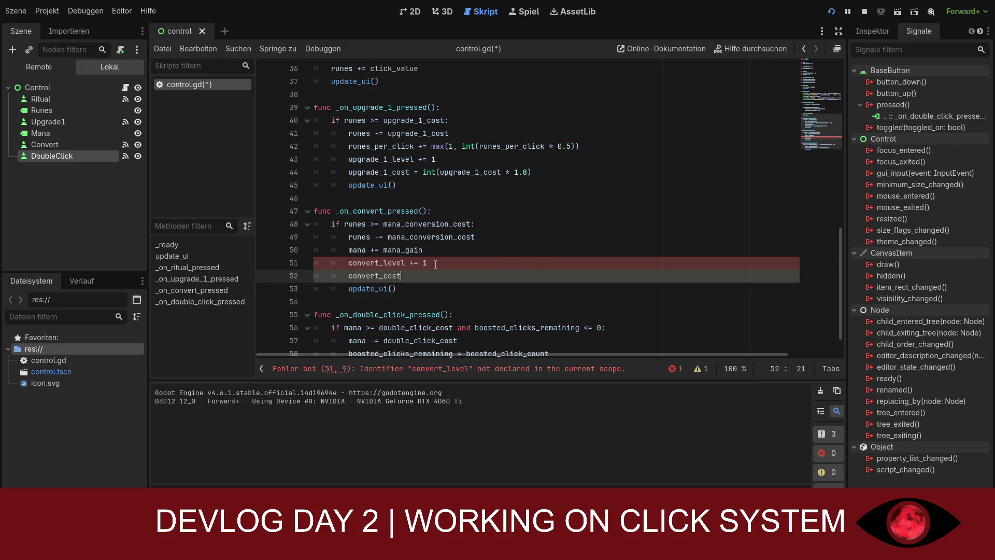
text( = )
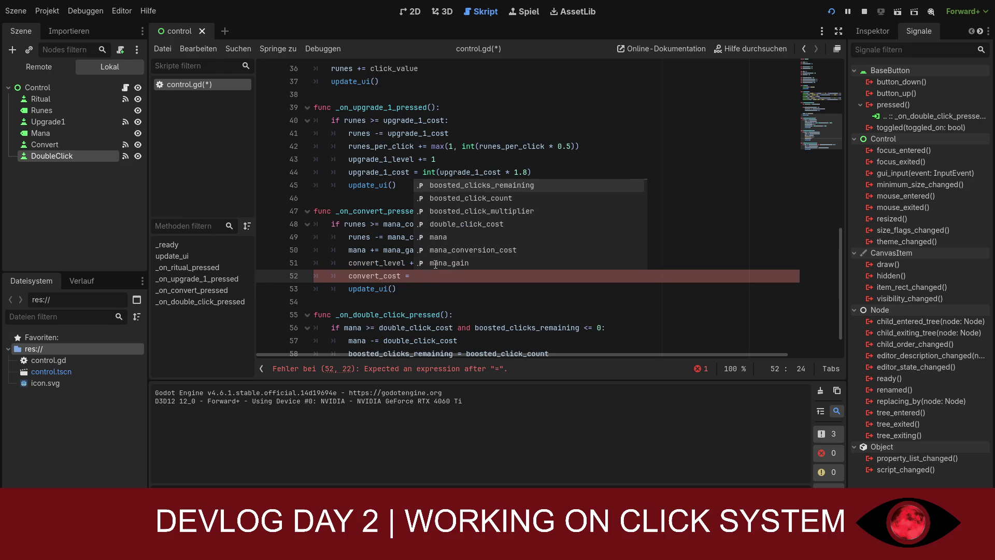
text(int()
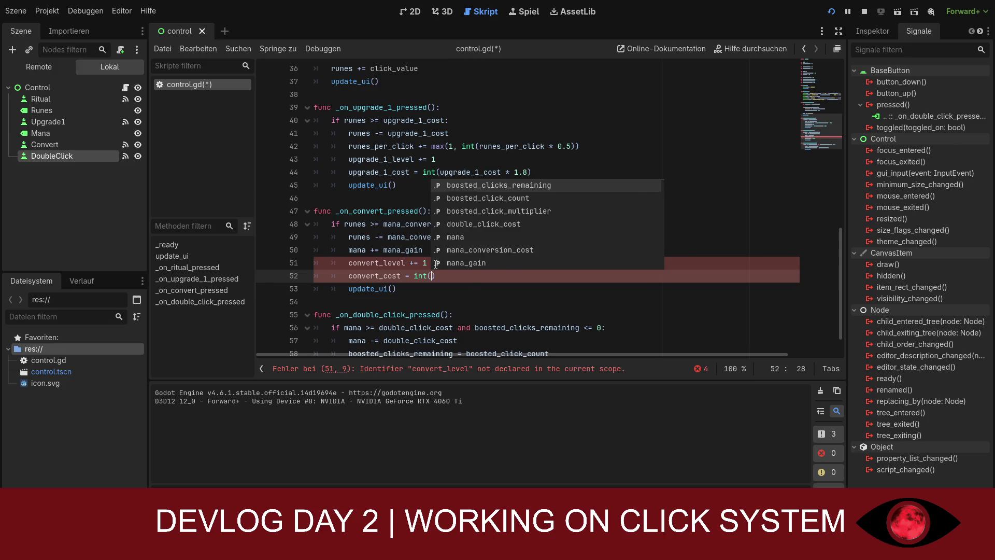
text(convert_)
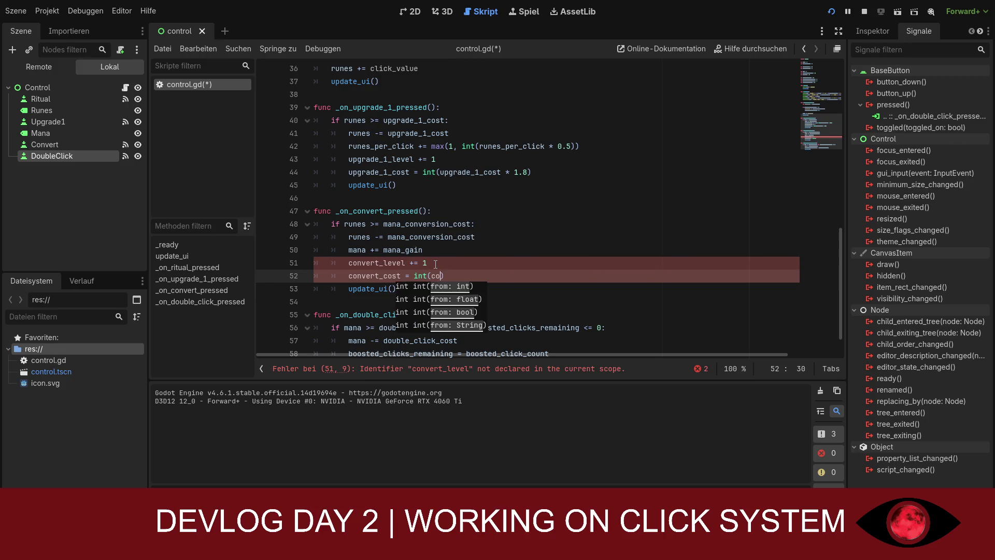
text(cost)
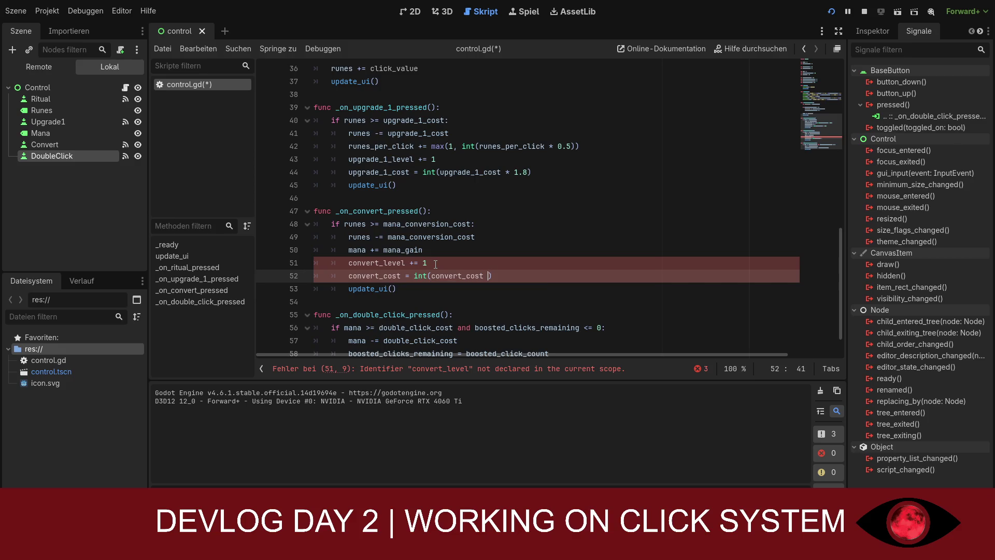
text( * 1.4)
click(484, 265)
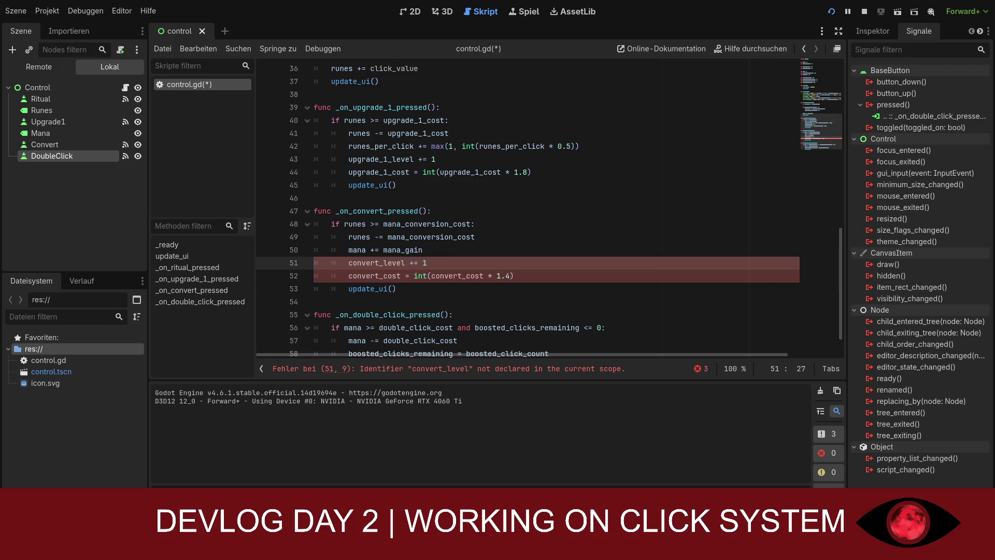
scroll(493, 241, up, 1)
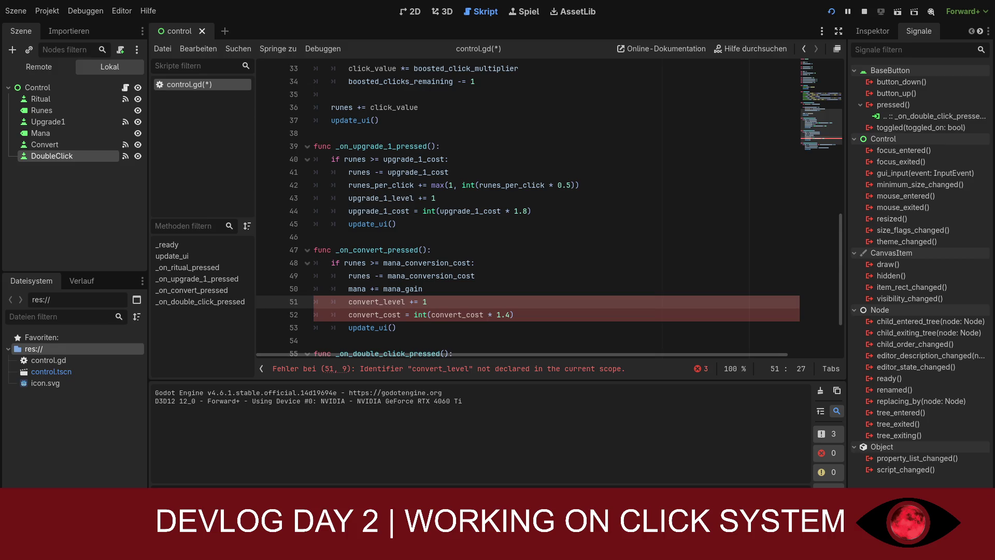
click(439, 293)
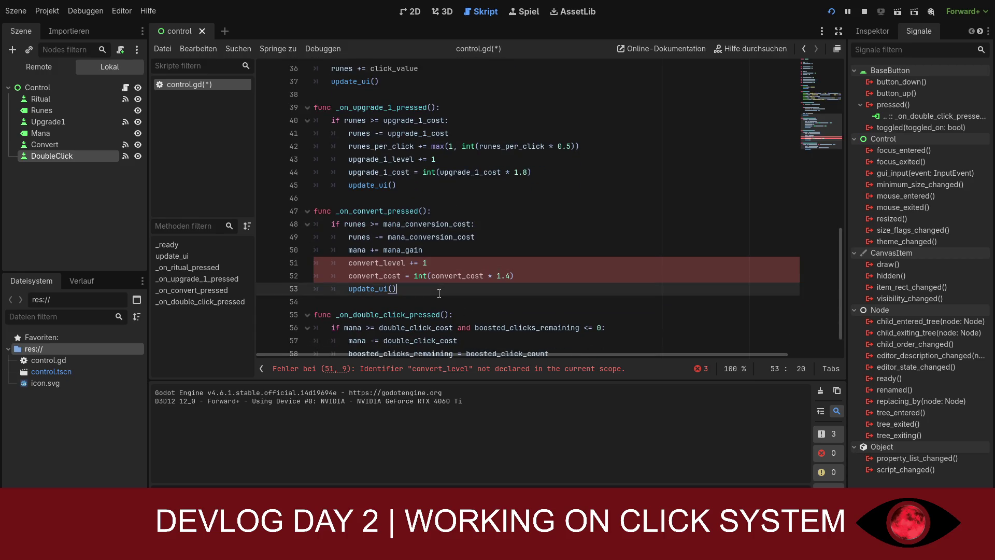
click(527, 274)
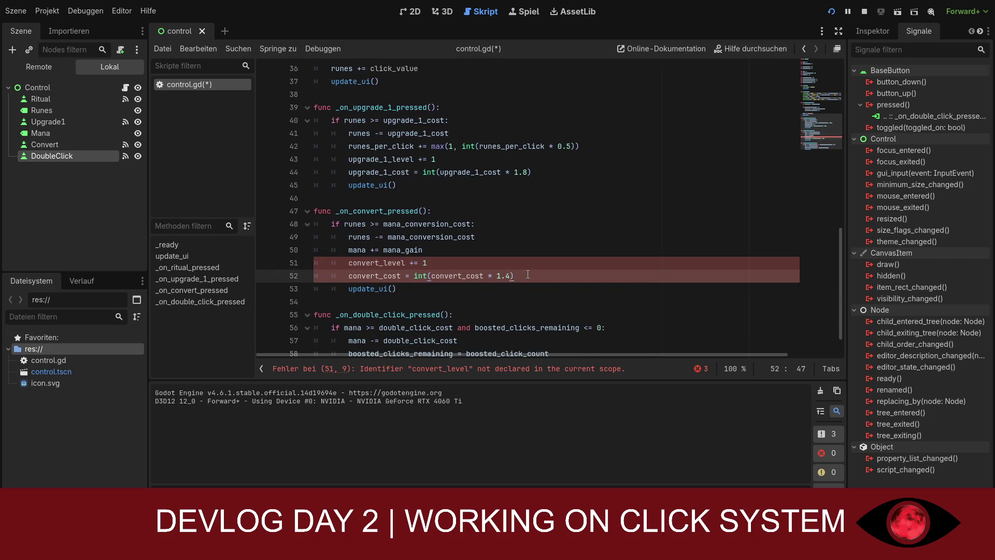
key(Return)
key(Return)
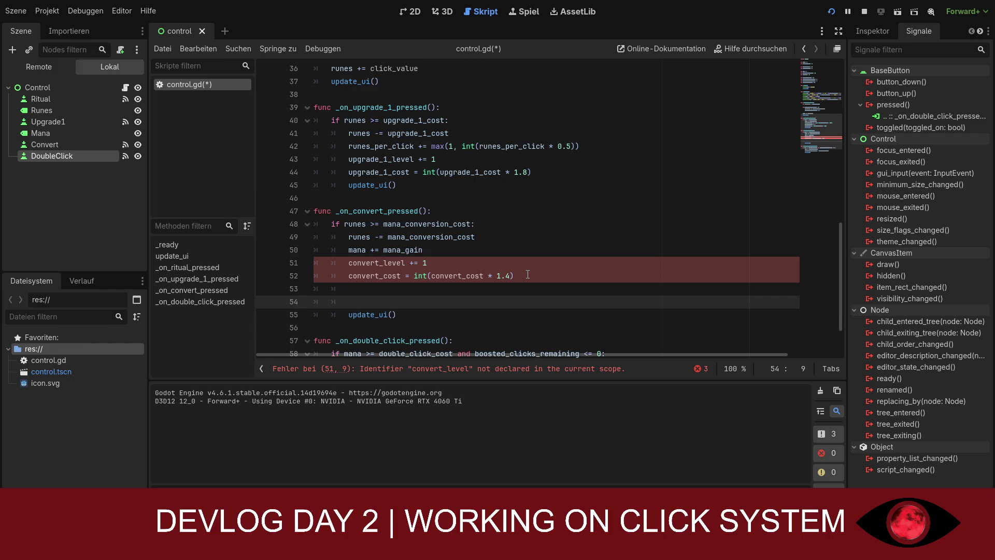
- Add the first tier: if convert_level is 10–20, set mana__gain = 15
text(if )
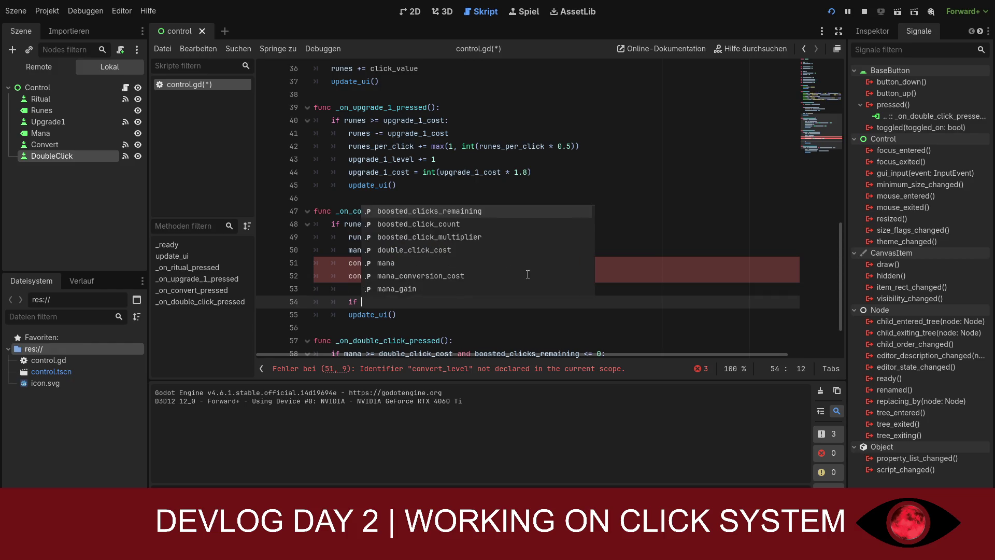
text(convert)
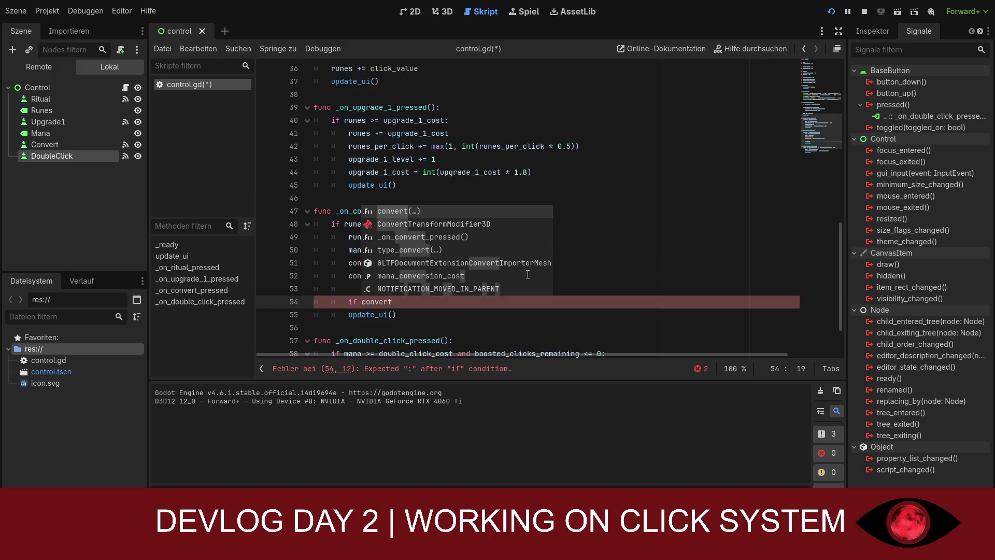
text(_level )
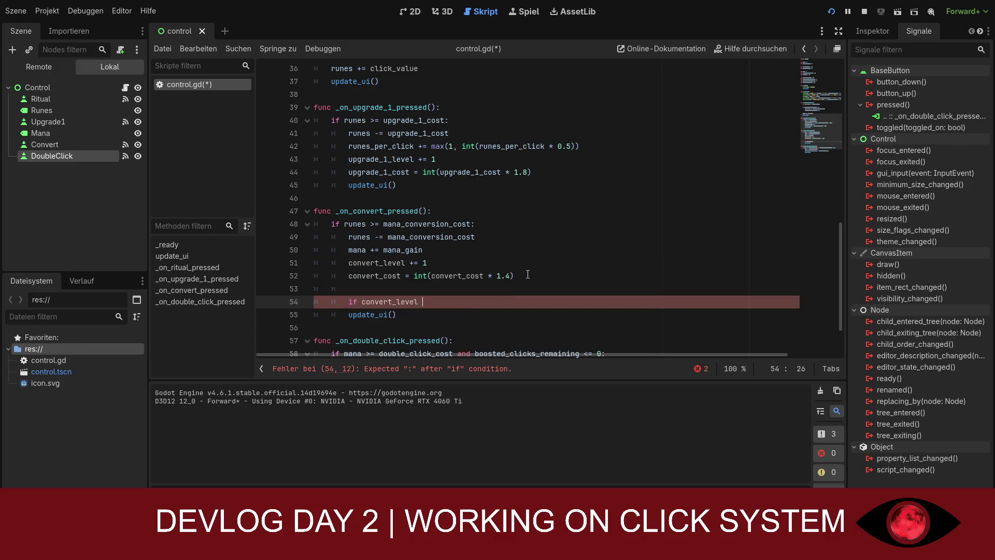
text(>)
text(? )
text(10 and )
text(convert)
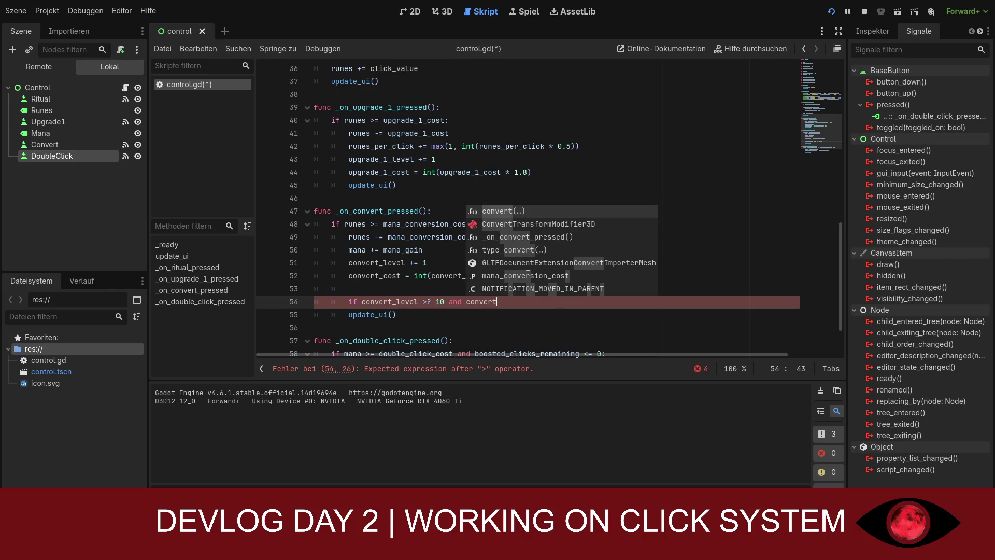
text(_)
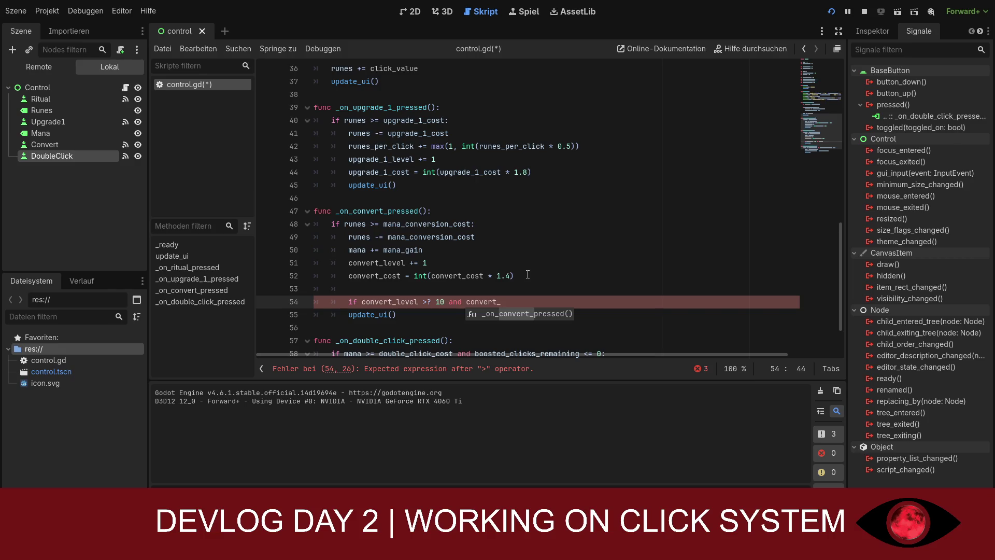
text(level)
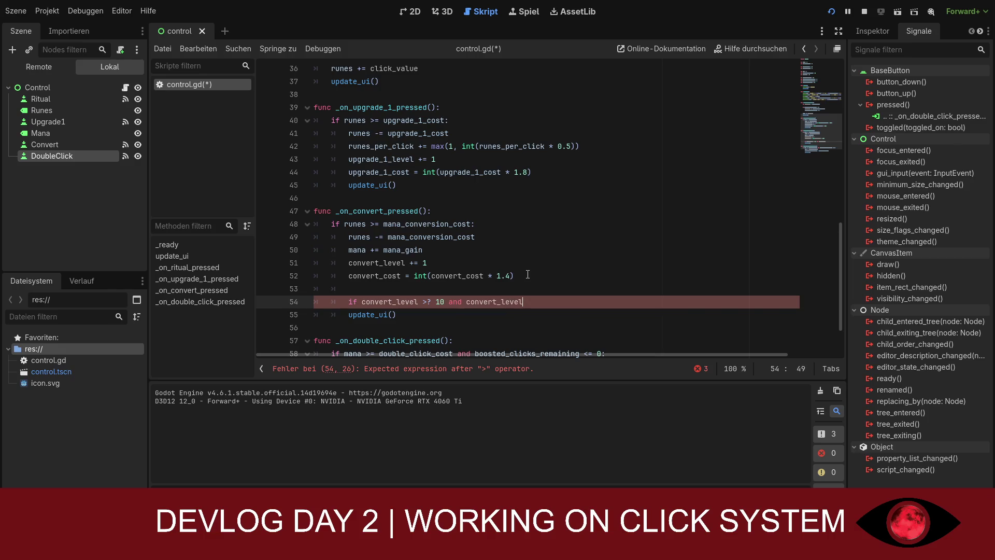
text( < 20)
key(Return)
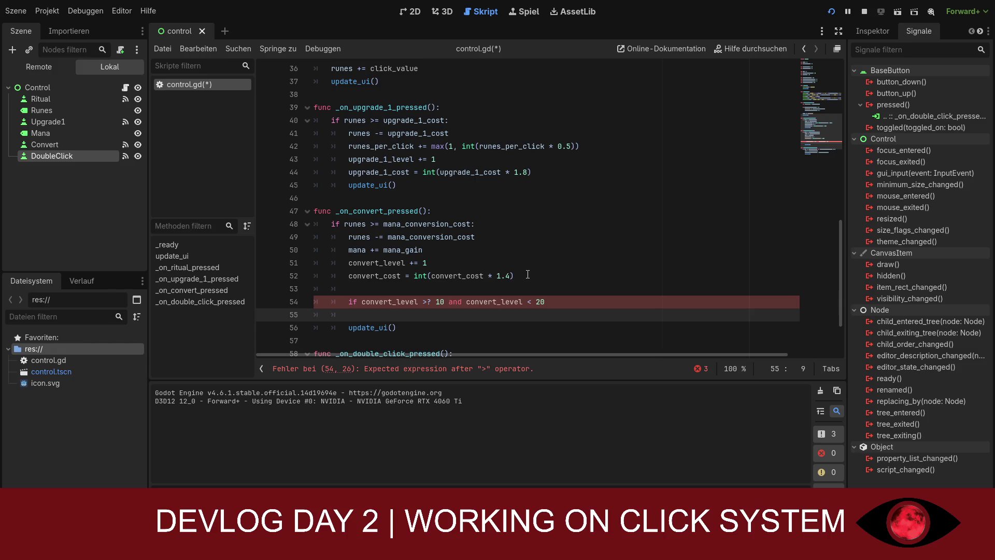
key(Tab)
text(mana)
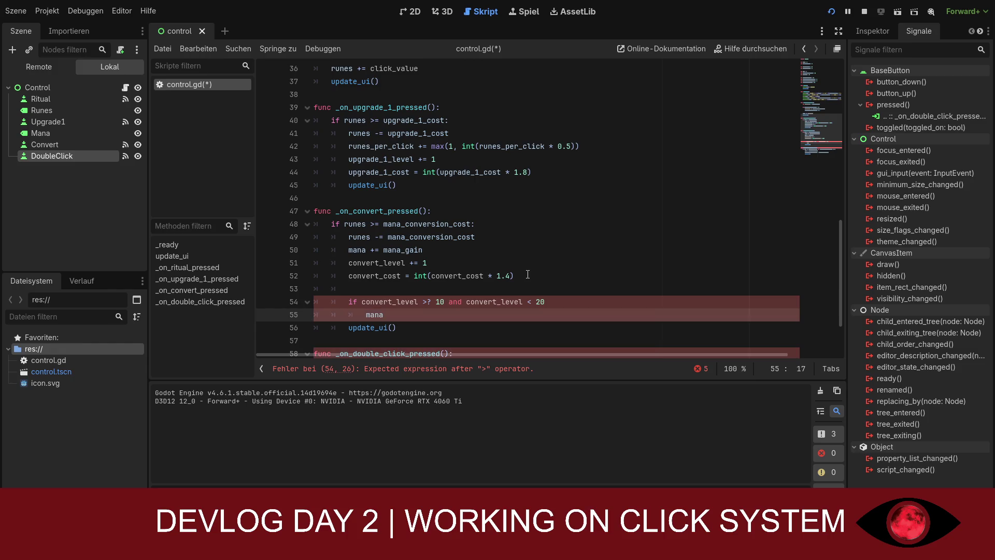
text(__gain )
text(= )
text(15)
- Add an elif tier for convert_level 20–30 setting mana_gain = 20, aligned with the if
key(Return)
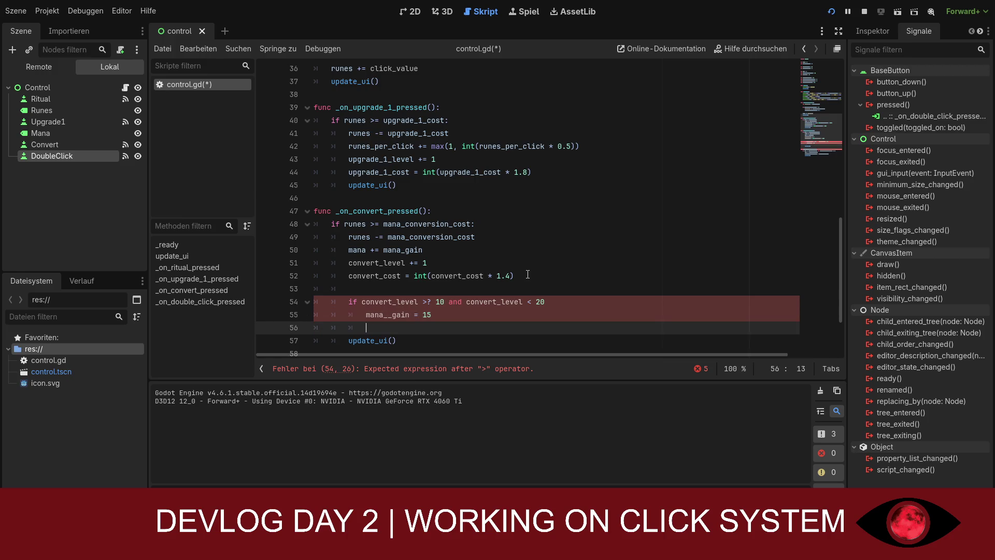
text(elif)
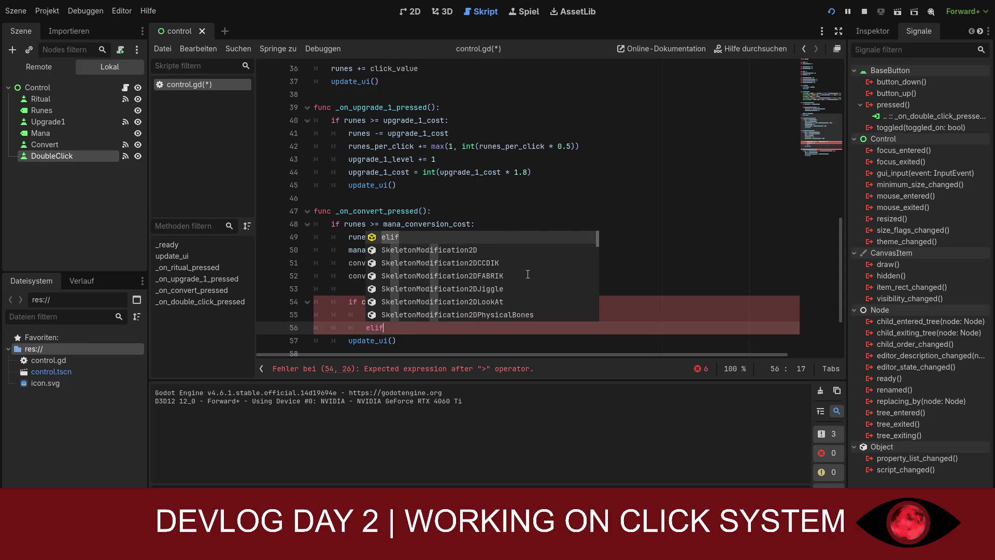
text( convert)
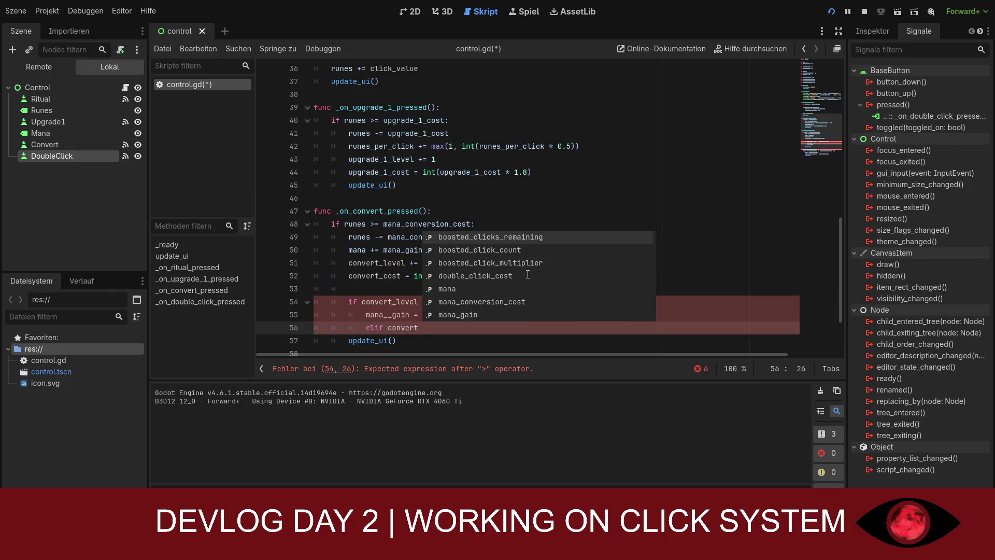
key(BackSpace)
key(Escape)
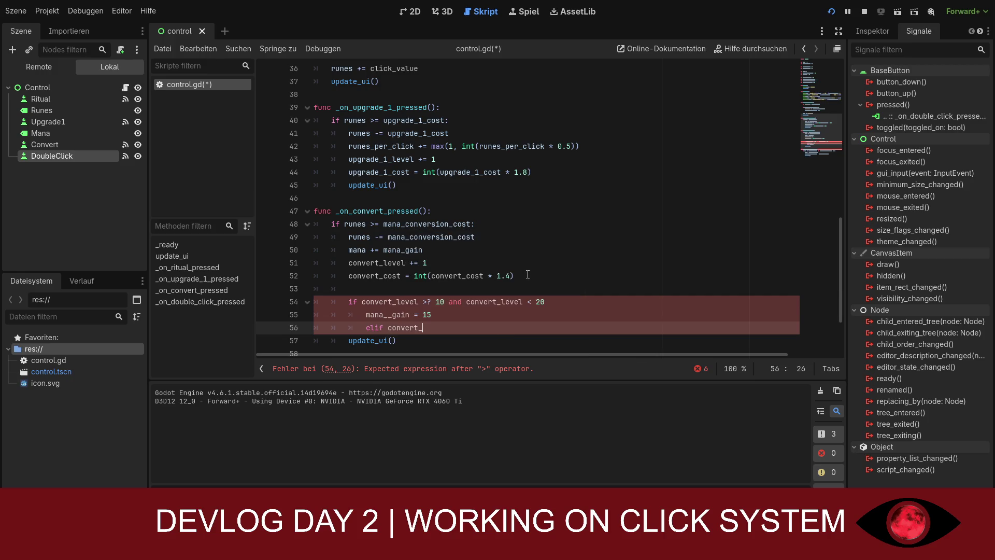
text(_level )
text(>)
text(= )
text(10)
key(BackSpace)
key(BackSpace)
text(20 and conver)
text(t_level < )
text(30:)
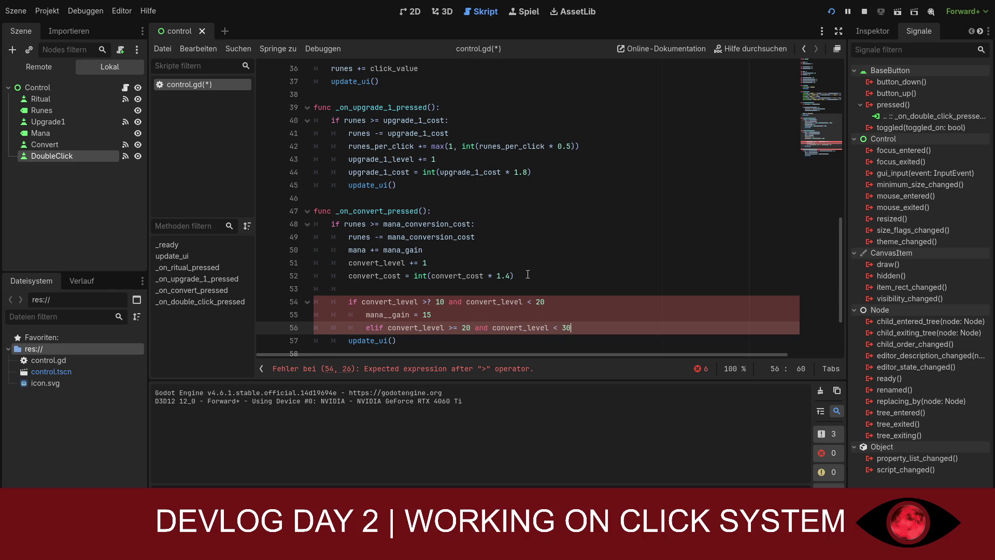
key(Return)
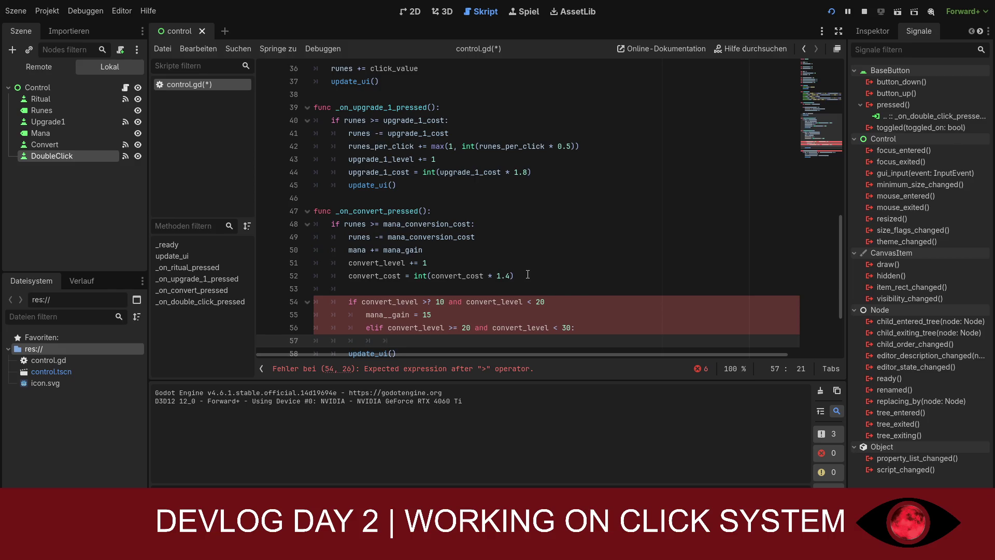
key(BackSpace)
click(366, 328)
key(BackSpace)
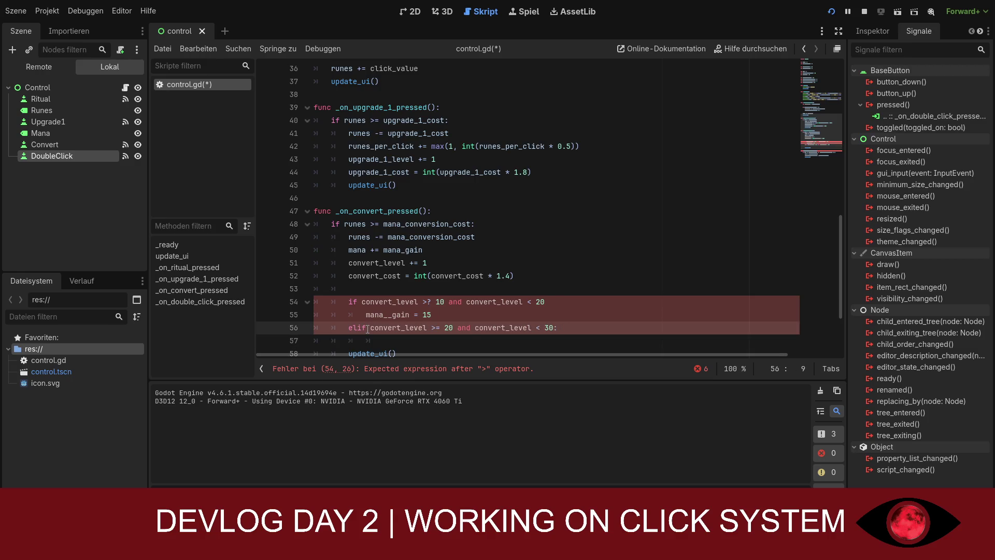
click(382, 341)
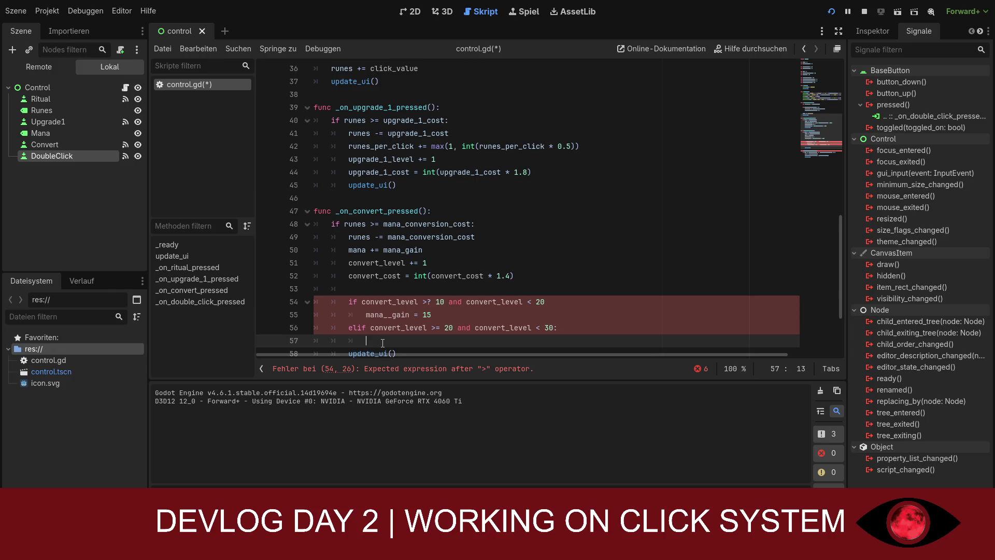
text(mana_)
text(gain = )
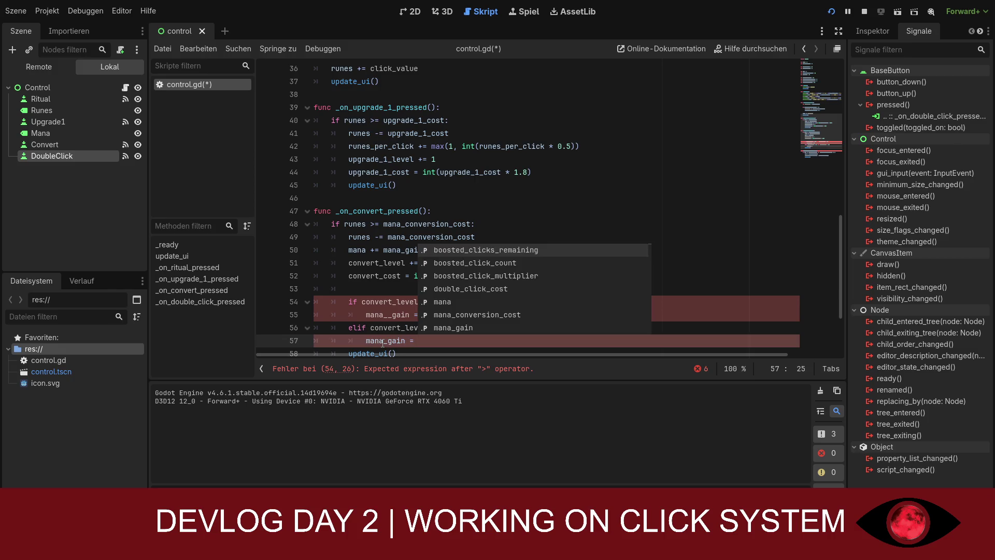
text(20)
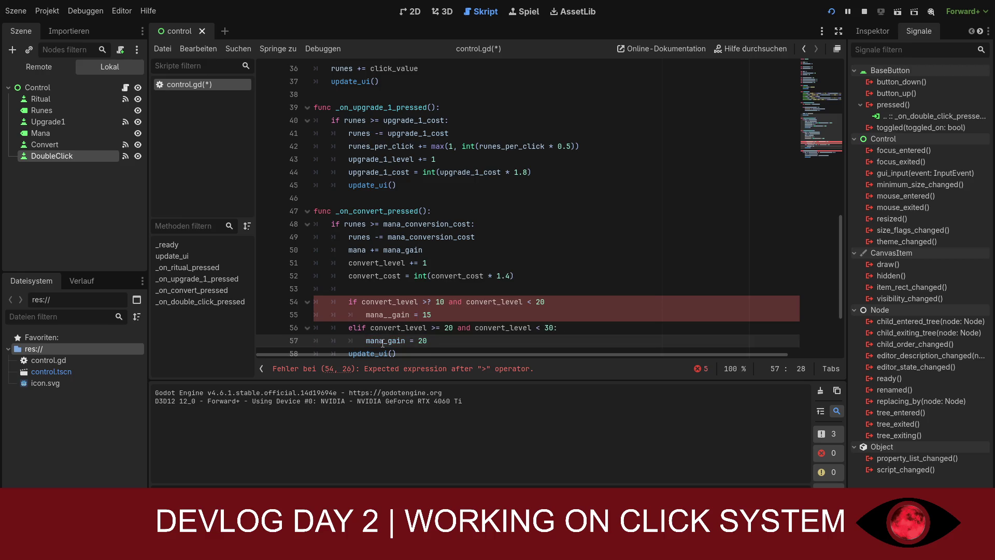
- Fix the stray '>?' in the first tier condition to '>='
click(432, 301)
key(BackSpace)
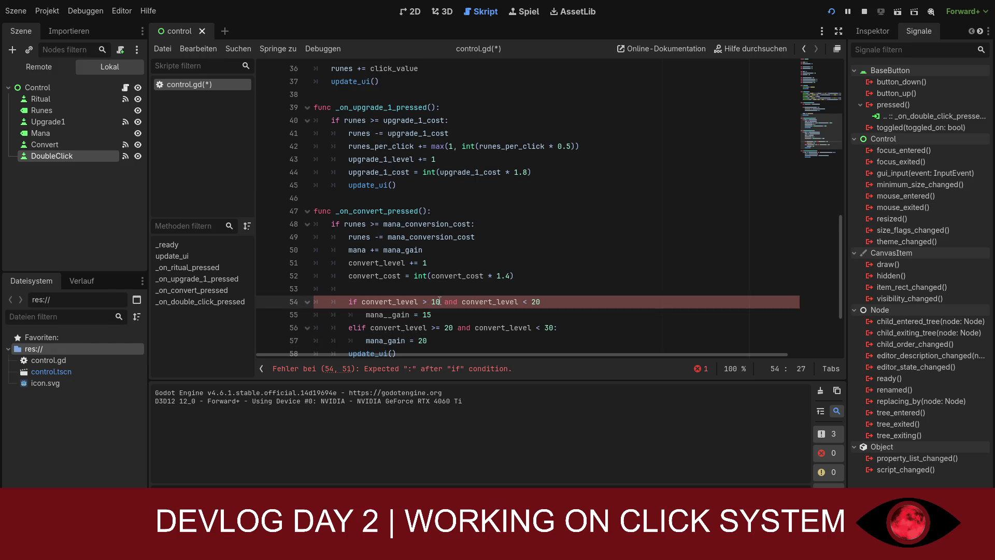
text(=)
click(440, 339)
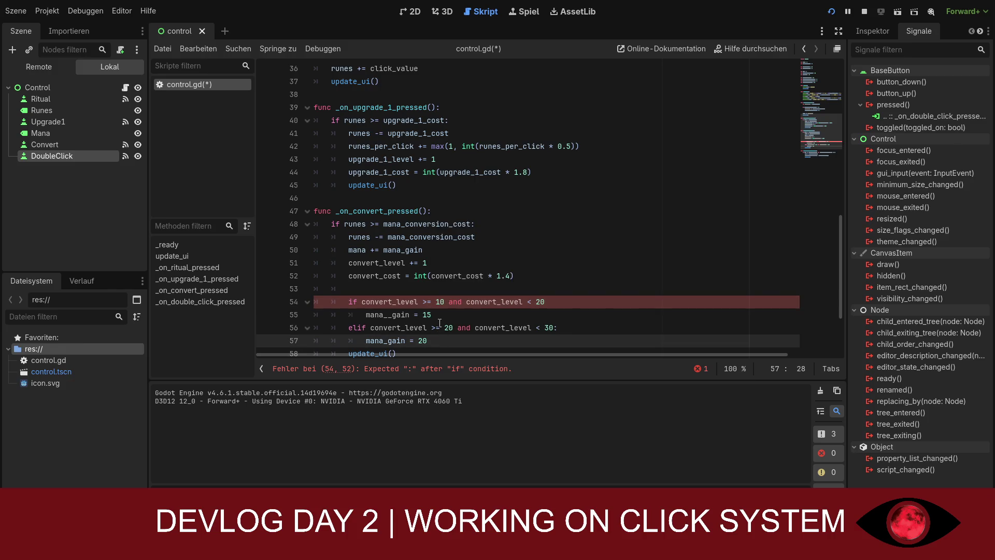
click(420, 304)
click(457, 304)
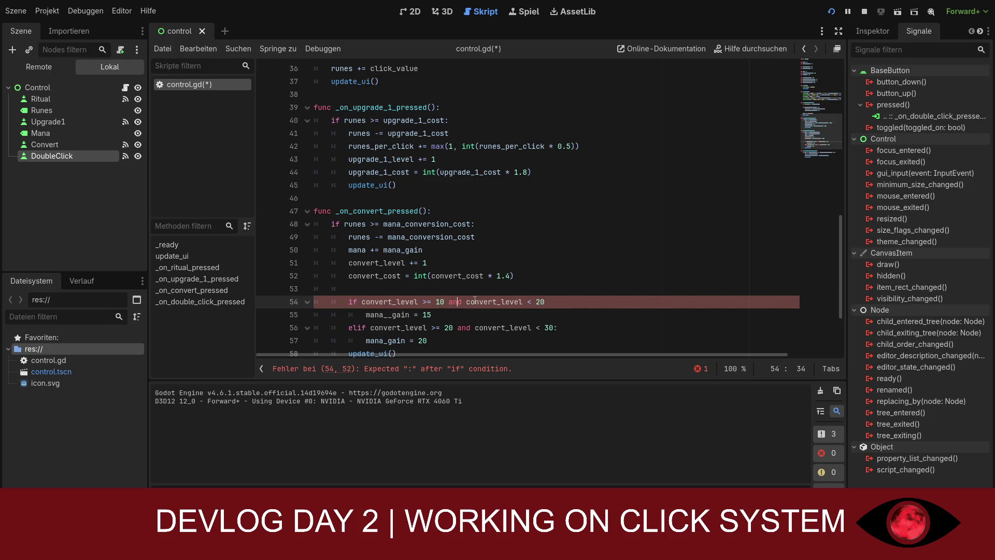
- Check the tier lines and open a new line after mana_gain = 20
click(540, 311)
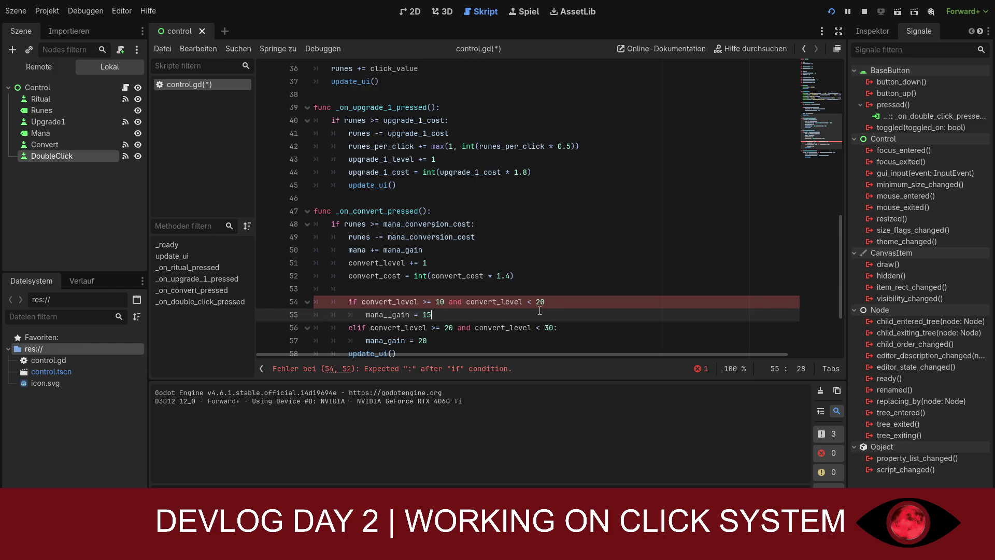
scroll(426, 315, down, 1)
click(445, 300)
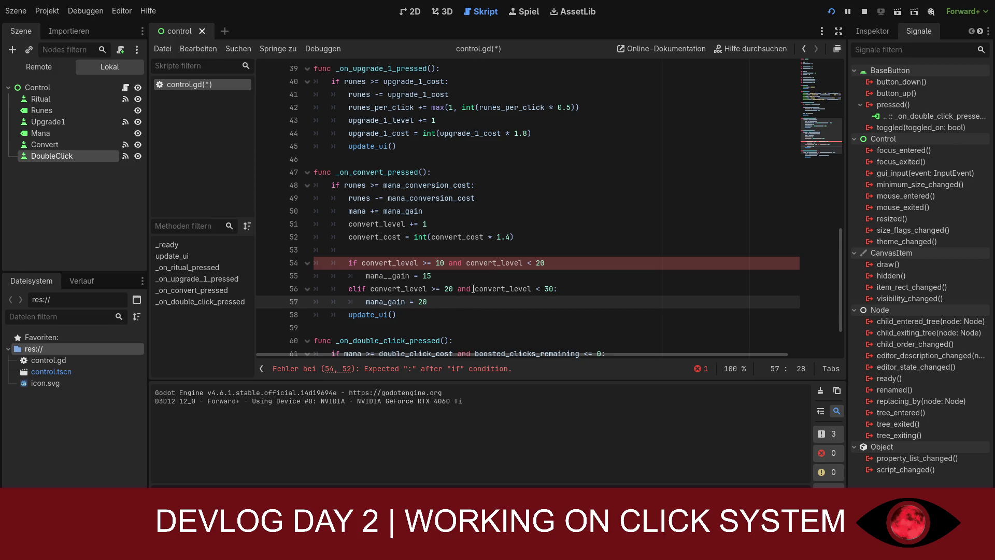
click(360, 263)
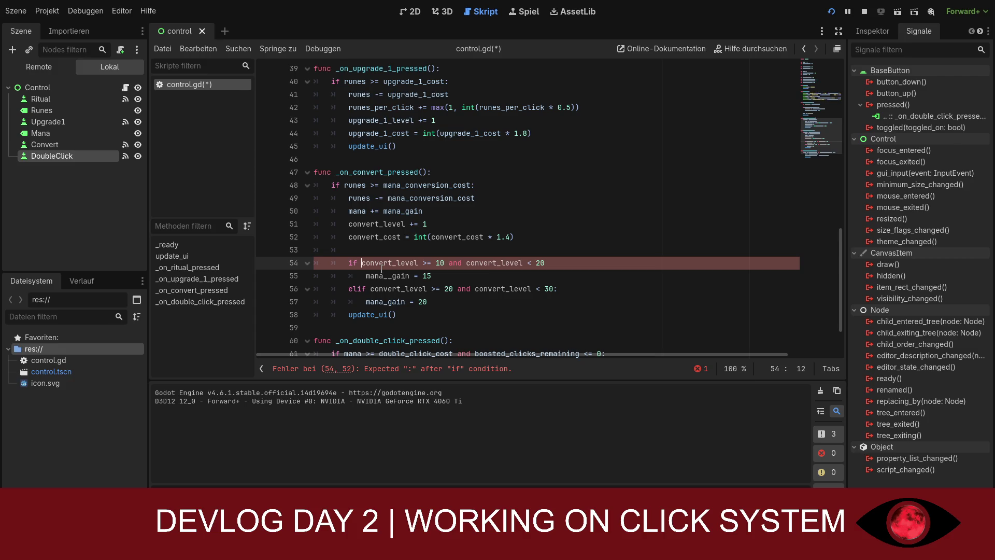
key(Right)
key(Right)
key(Right)
key(Right)
key(Right)
key(Right)
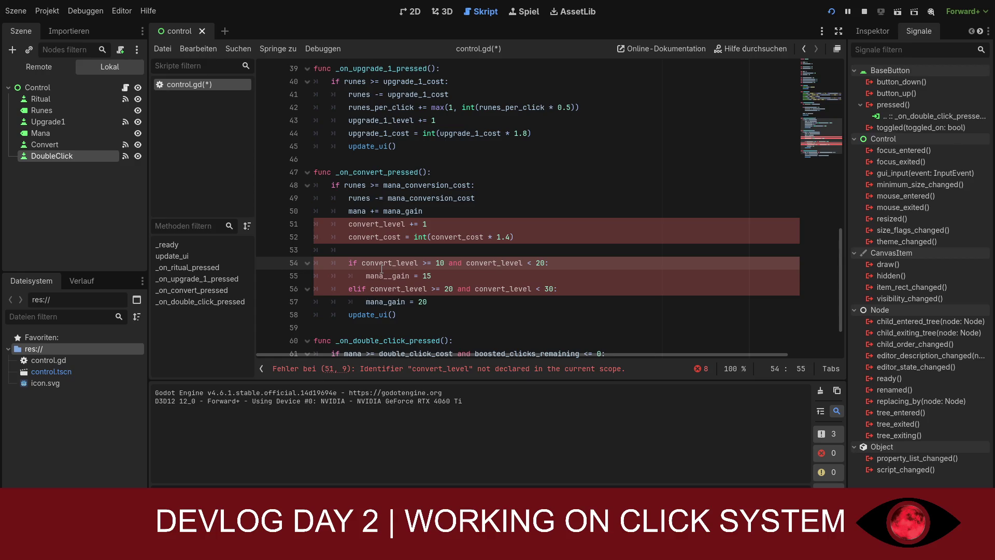
click(430, 309)
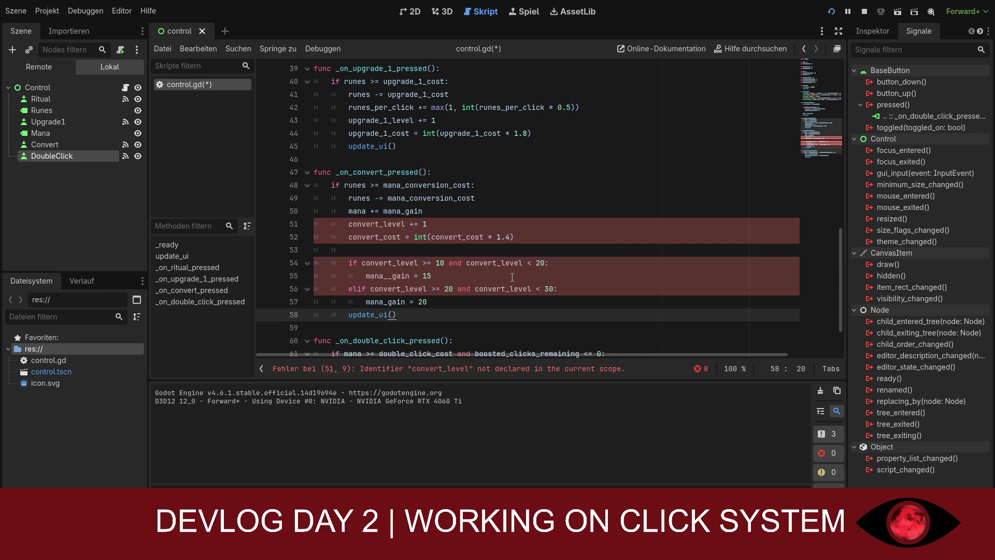
click(444, 304)
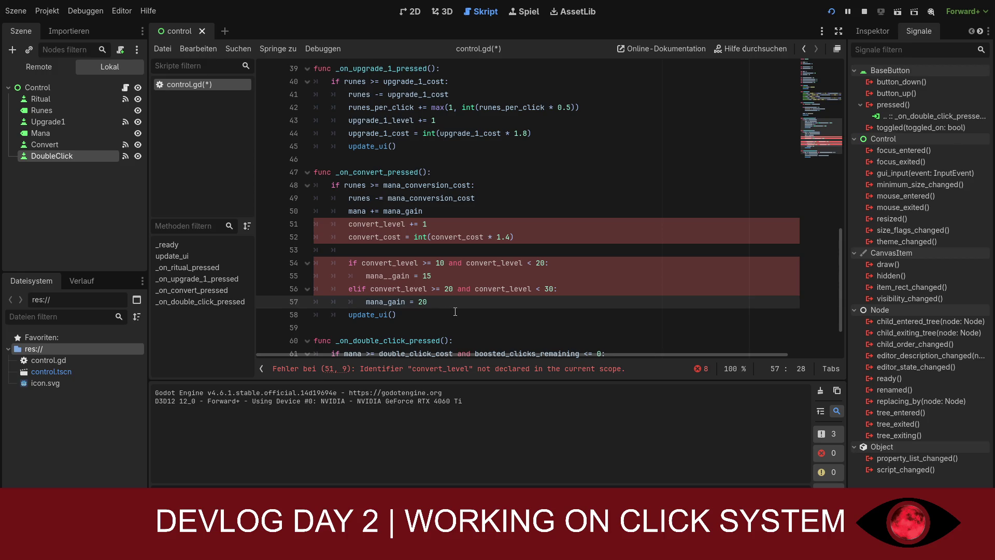
key(Return)
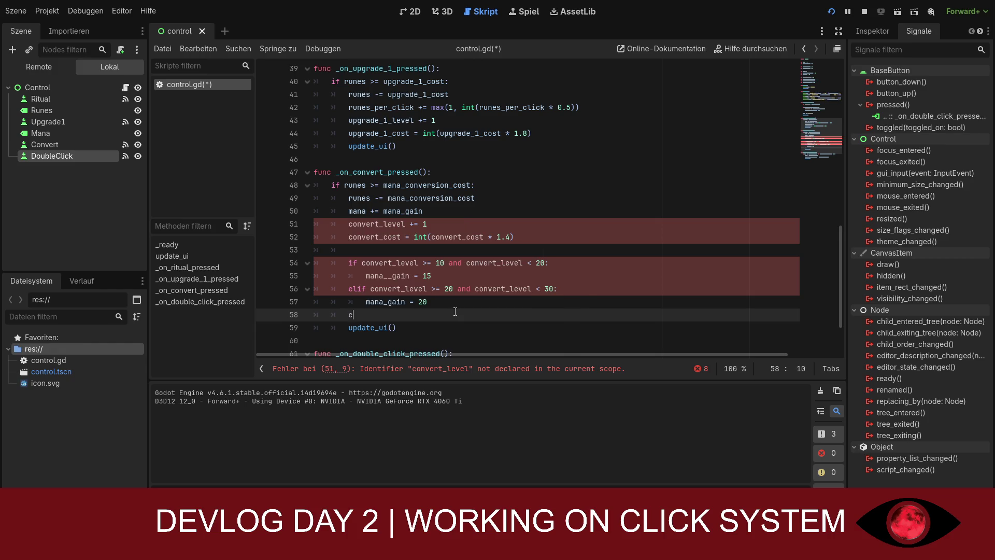
- Add an 'elif convert_level >= 30' tier with an indented mana gain line
text(elif co)
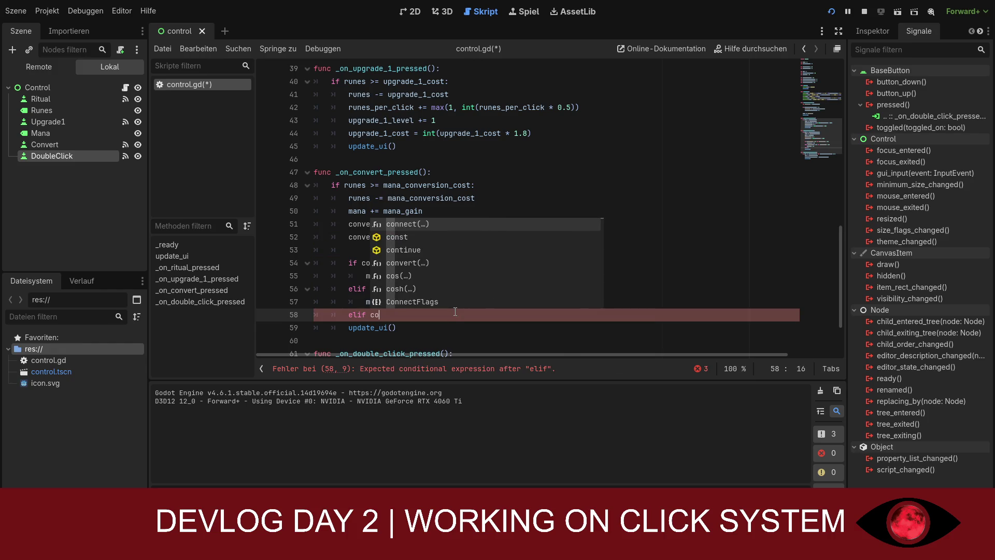
text(nvert_)
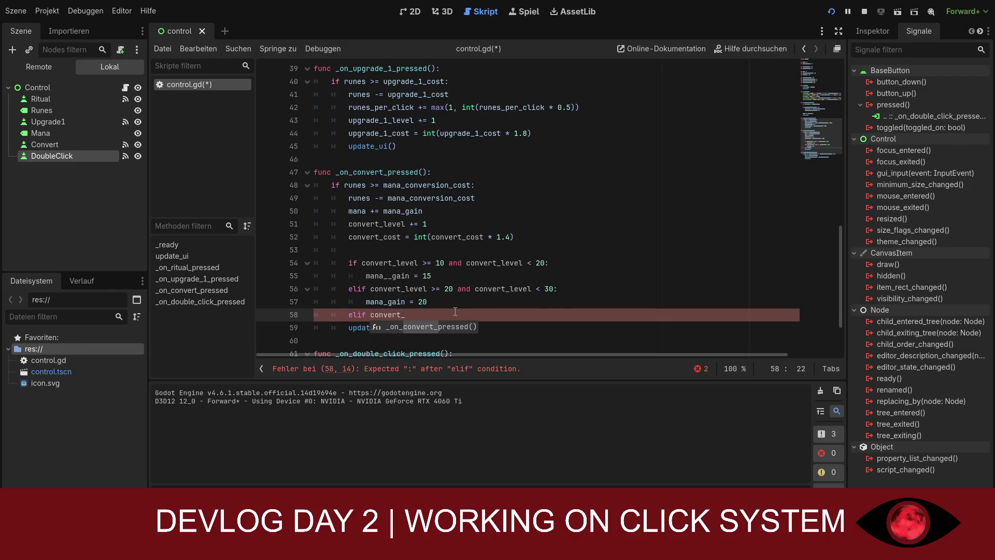
text(level)
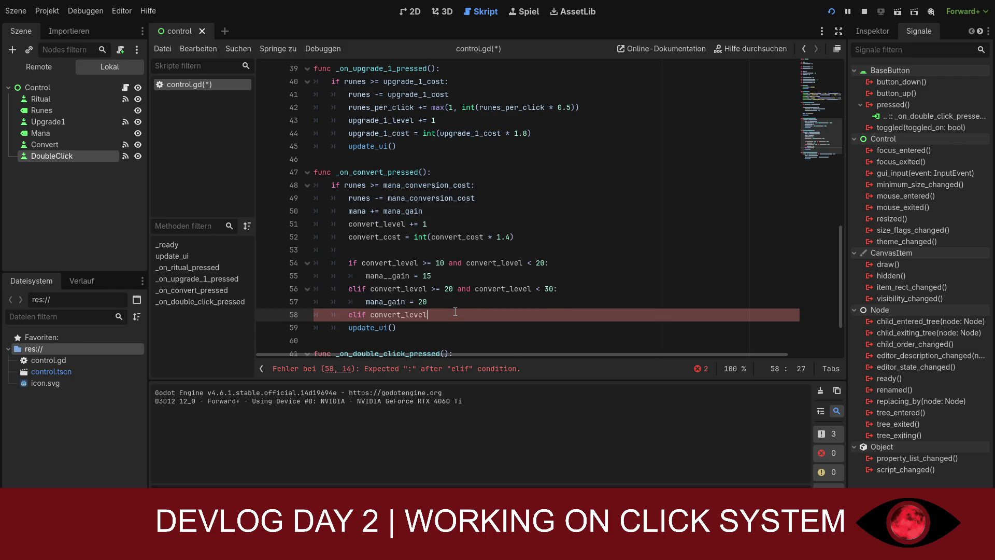
text(>)
text(=30)
key(Right)
key(Right)
key(Right)
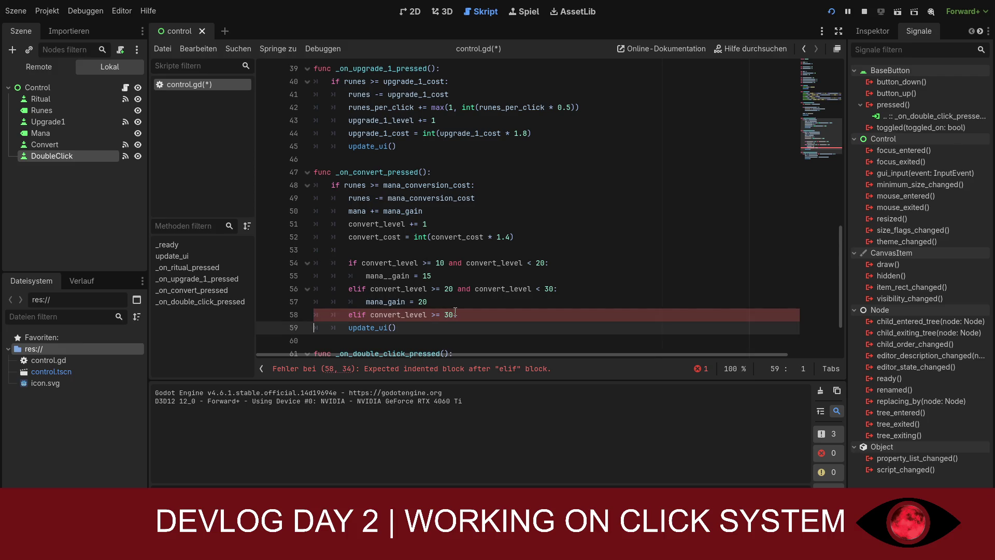
key(Return)
key(Up)
key(Tab)
key(Tab)
key(Tab)
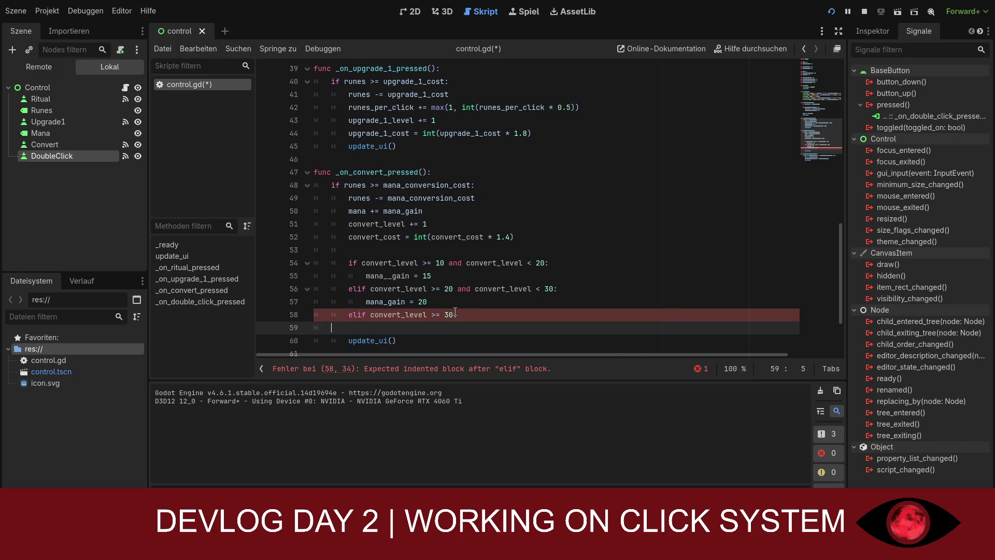
text(mana ga)
text(in)
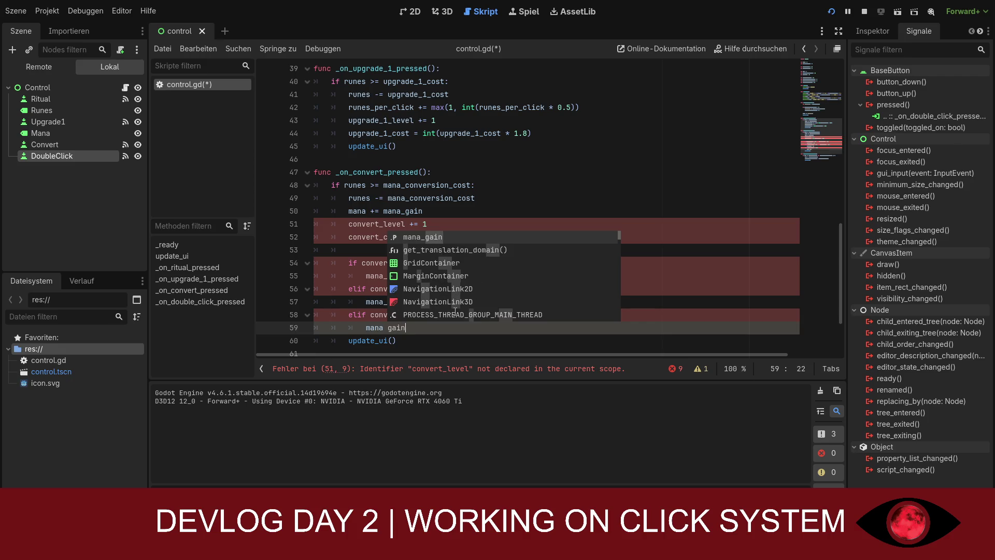
text( =)
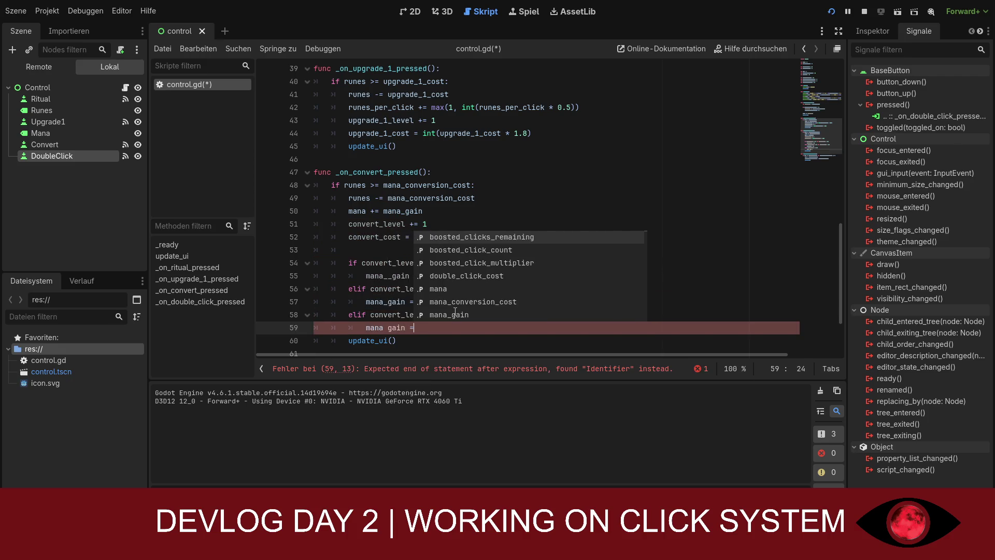
text( 35)
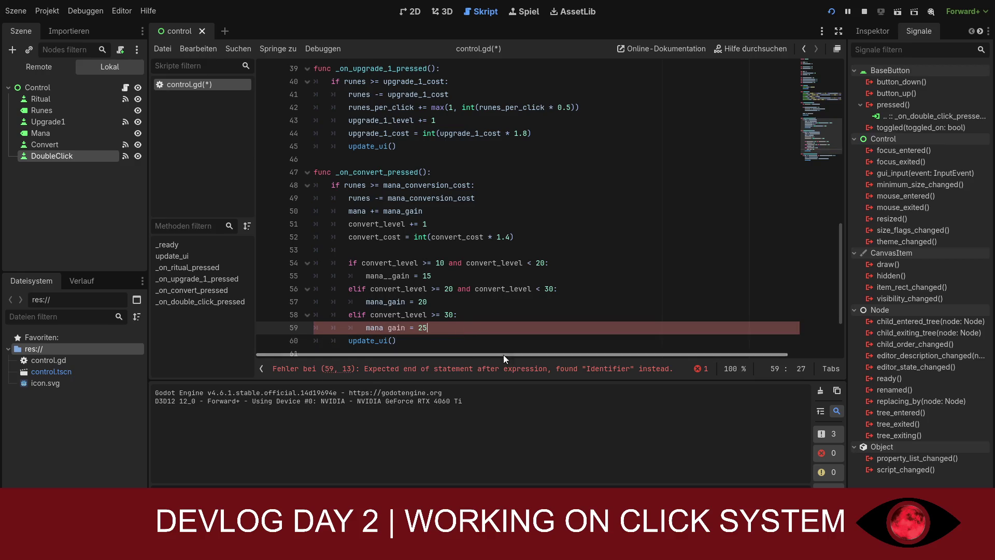
- Tidy the third tier's gain = 25 line, then save and run the game with F5
click(494, 339)
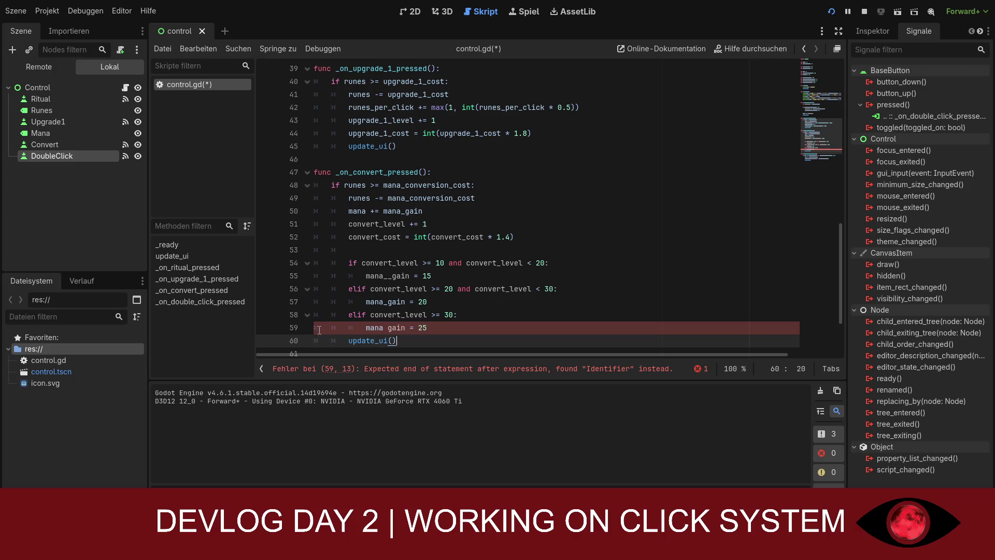
click(370, 328)
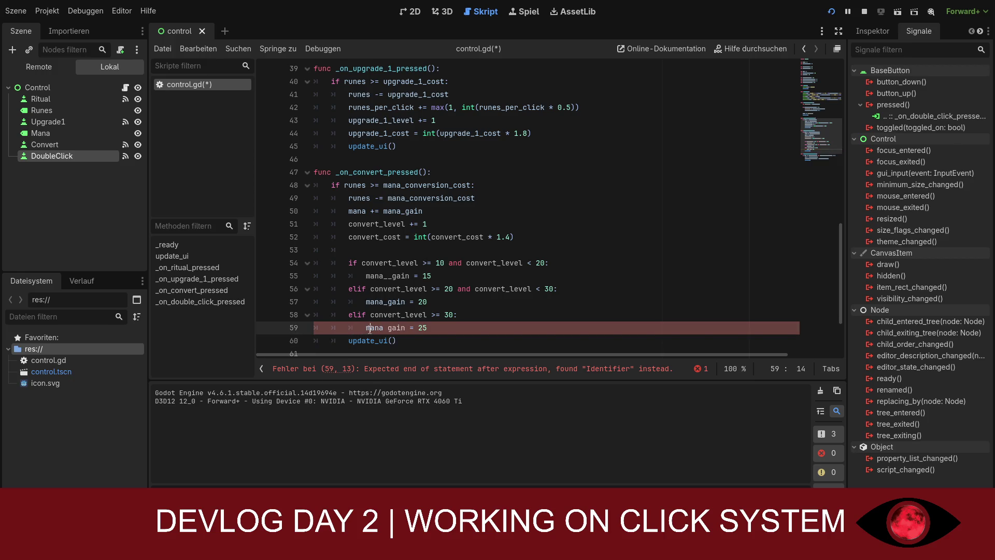
click(438, 327)
key(Return)
click(439, 327)
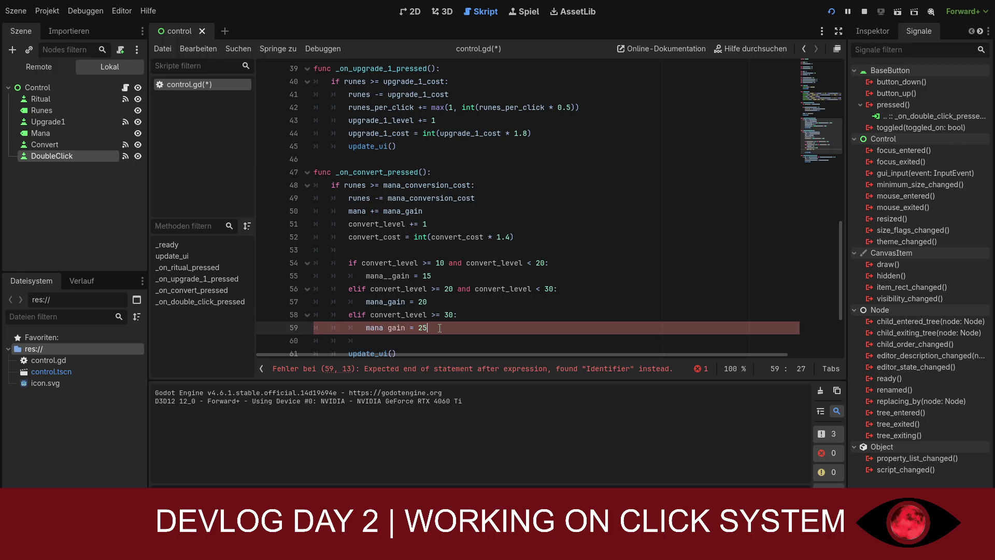
scroll(440, 328, down, 1)
click(418, 289)
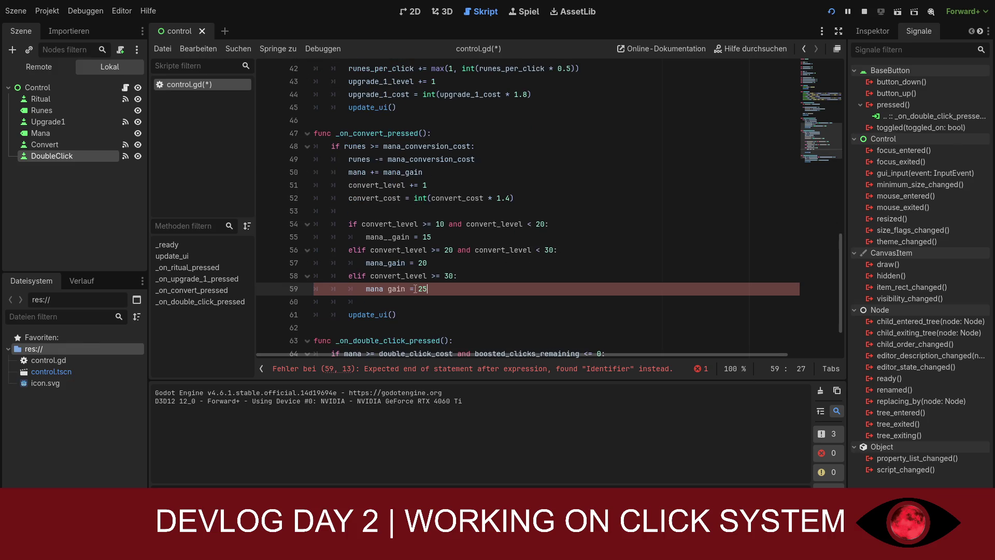
click(439, 302)
click(436, 289)
key(F5)
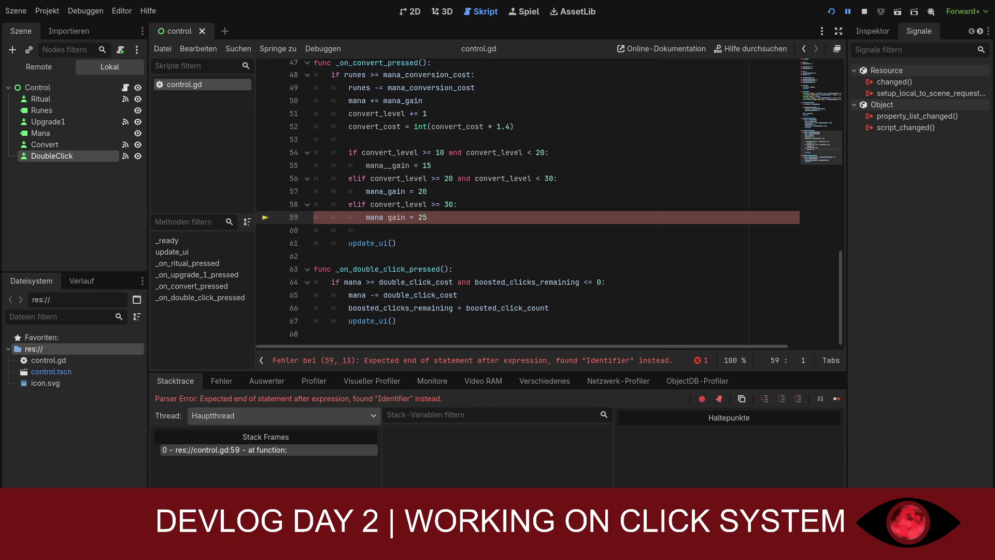
- Stop the failed run with F8 and place the caret at the end of line 59
key(F8)
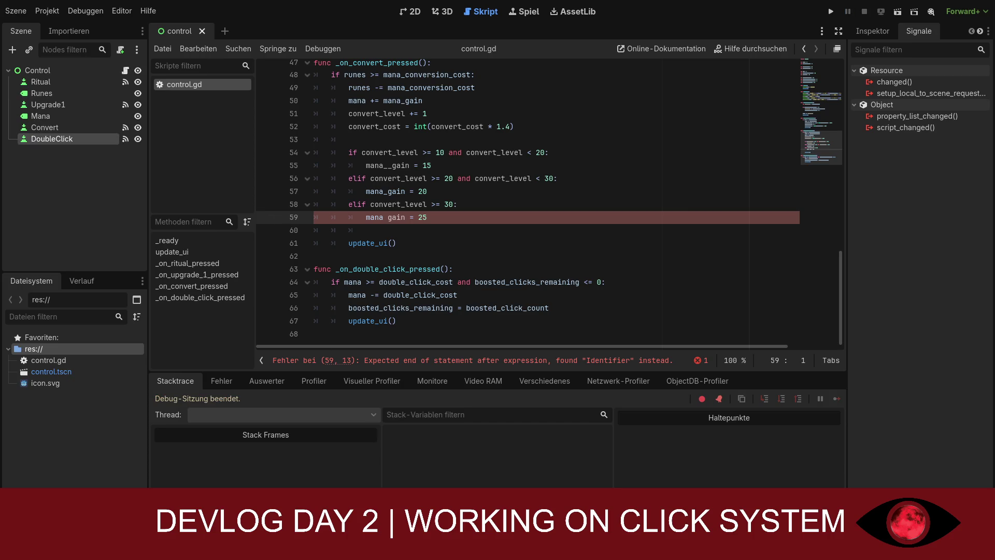
click(434, 218)
- Paste the corrected _on_convert_pressed over the old function and check the line-48 convert_cost error
drag(427, 218, 315, 143)
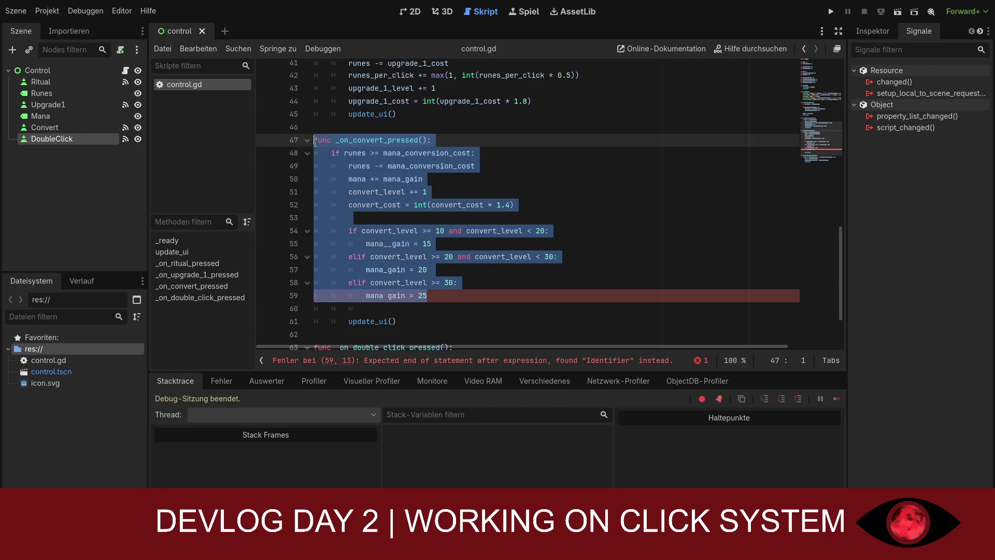
text(func _on_convert_pressed(): 	if runes >= convert_cost: 		runes -= convert_cost 		mana += mana_gain 		convert_level += 1 		convert_cost = int(convert_cost * 1.4)  		if convert_level >= 10 and convert_level < 20: 			mana_gain = 15 		elif convert_level >= 20 and convert_level < 30: 			mana_gain = 20 		elif convert_level >= 30: 			mana_gain = 25  		update_ui())
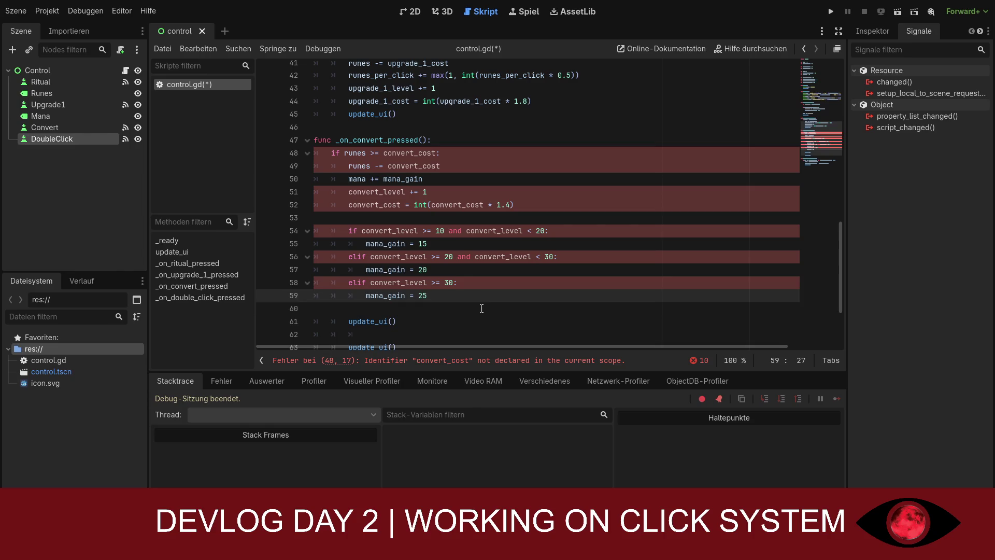
click(482, 309)
click(469, 154)
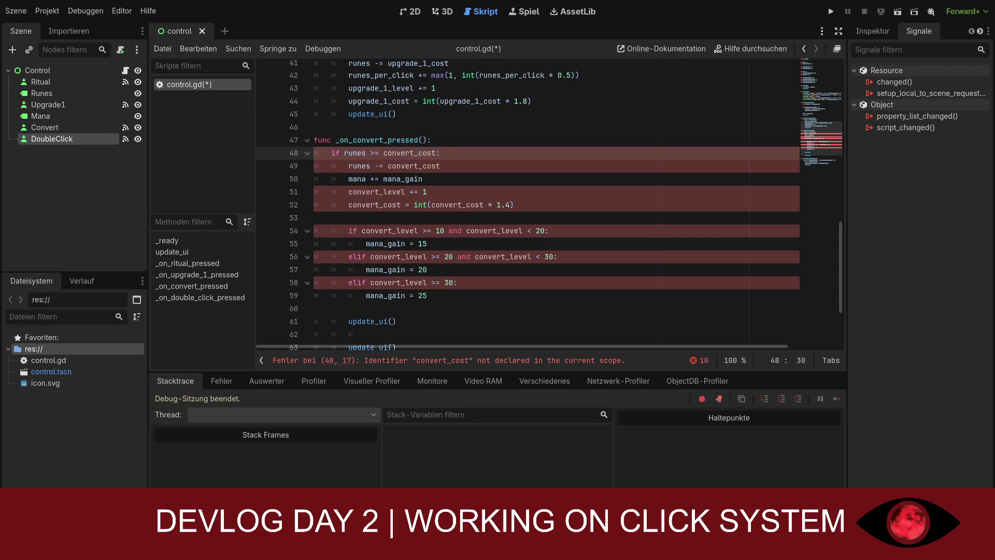
scroll(577, 217, up, 4)
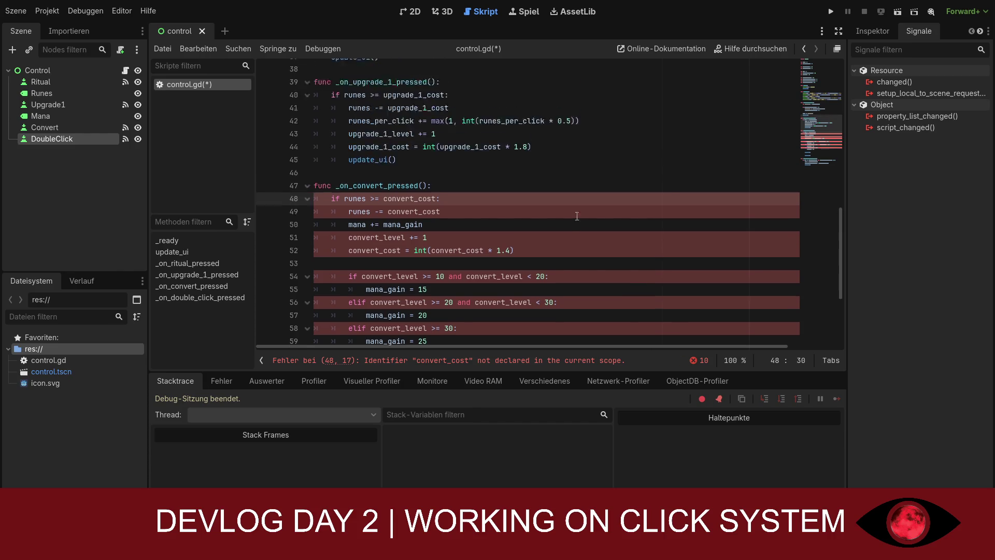
scroll(577, 216, up, 9)
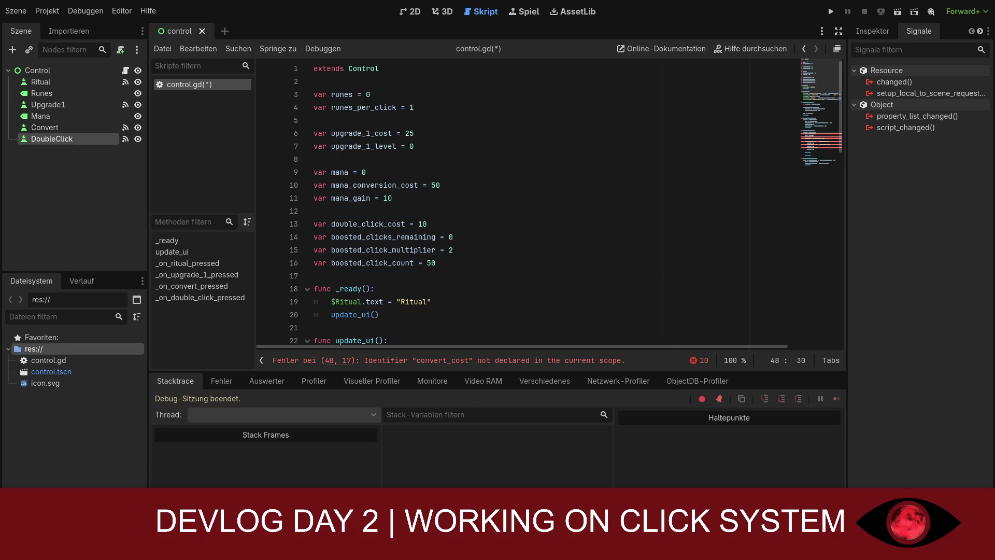
scroll(549, 202, down, 1)
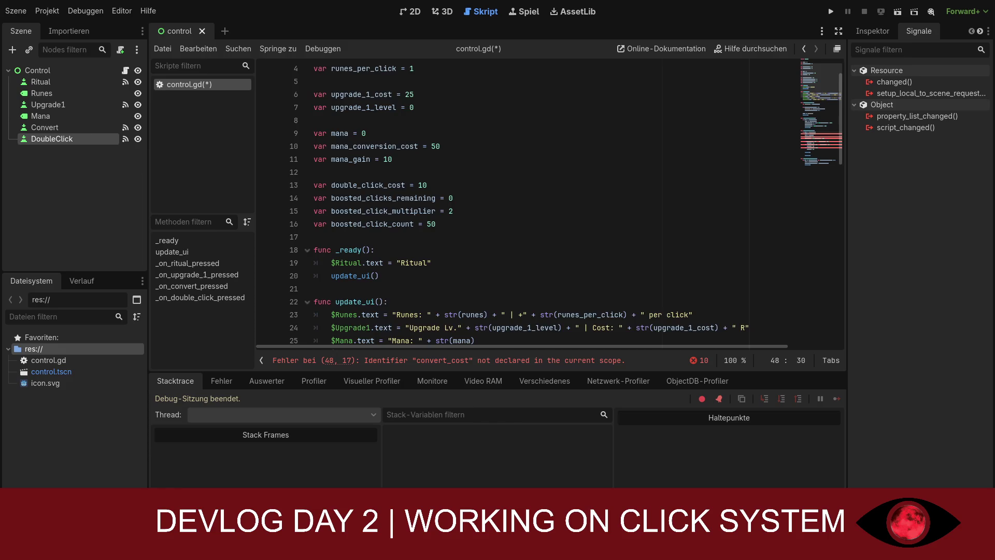
scroll(549, 202, up, 1)
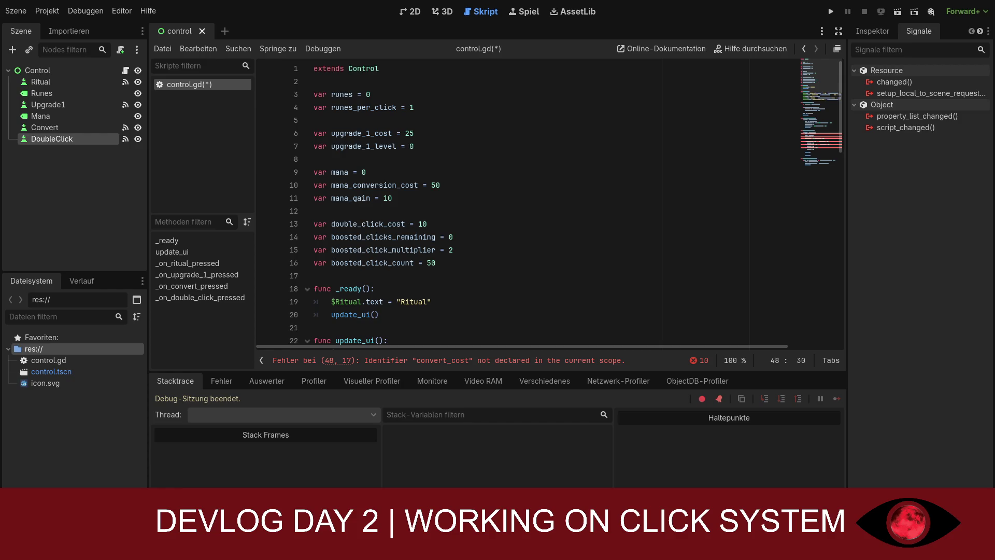
click(316, 68)
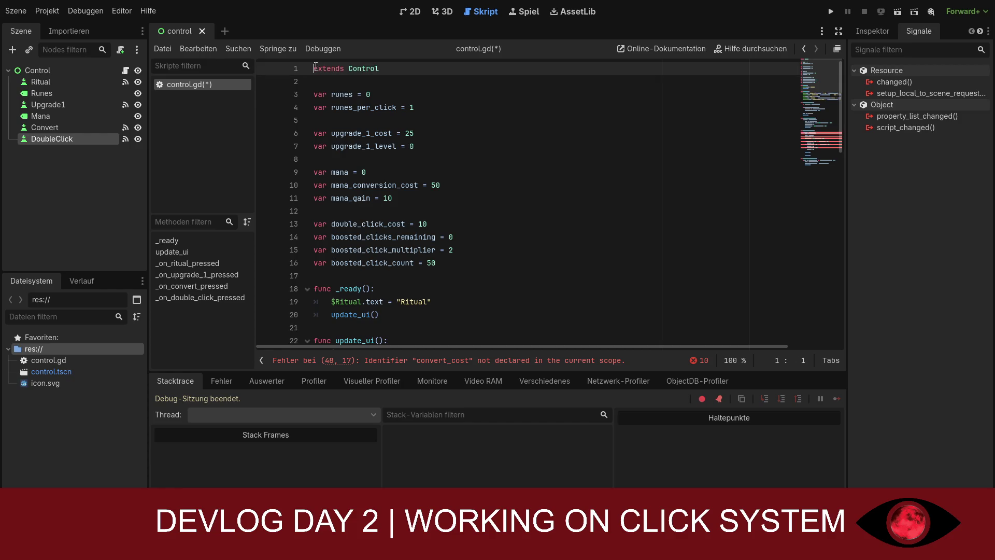
- Replace the entire control.gd contents with the pasted new version
key(ctrl+a)
key(ctrl+v)
scroll(404, 202, up, 10)
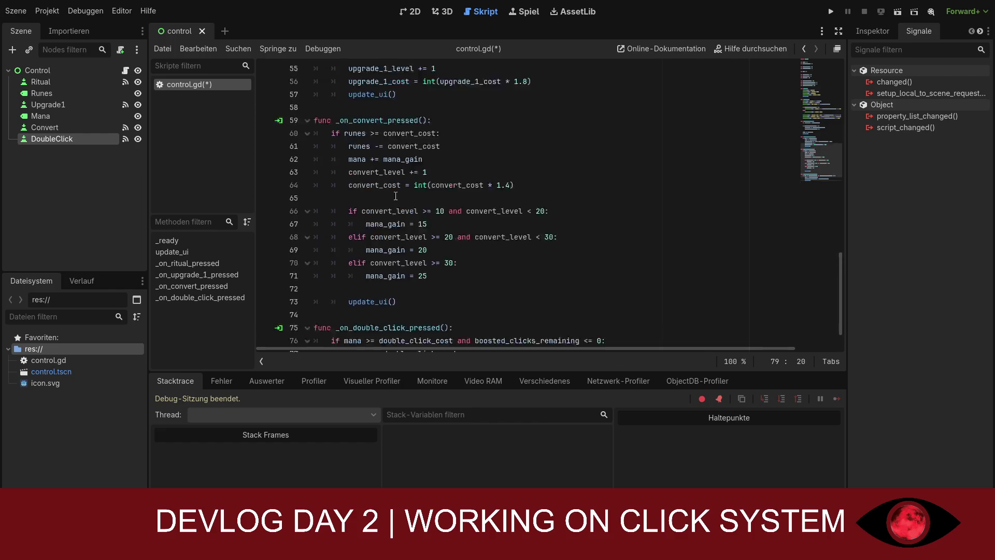
scroll(403, 202, up, 10)
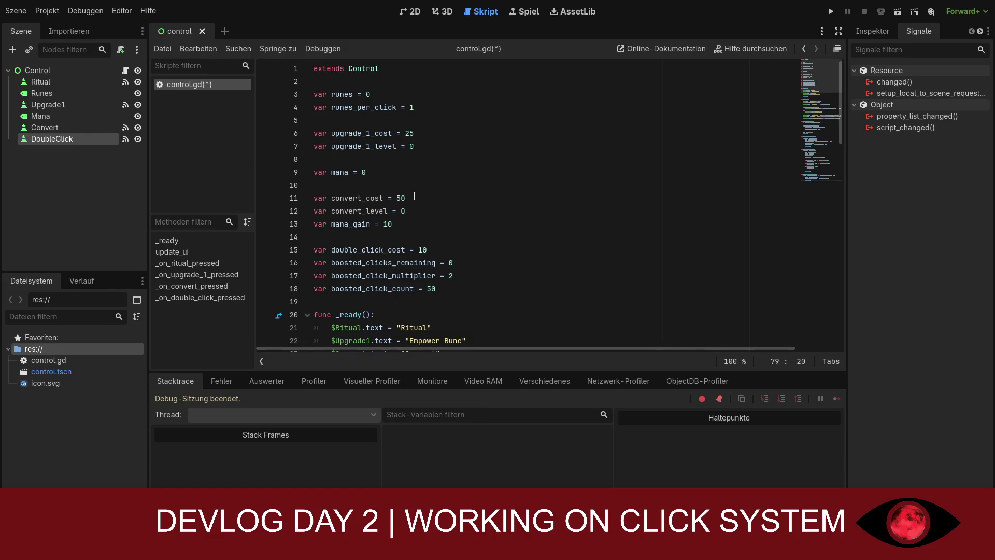
- Save control.gd and scroll through to review the mana tiers and double-click boost
key(ctrl+s)
scroll(414, 196, down, 11)
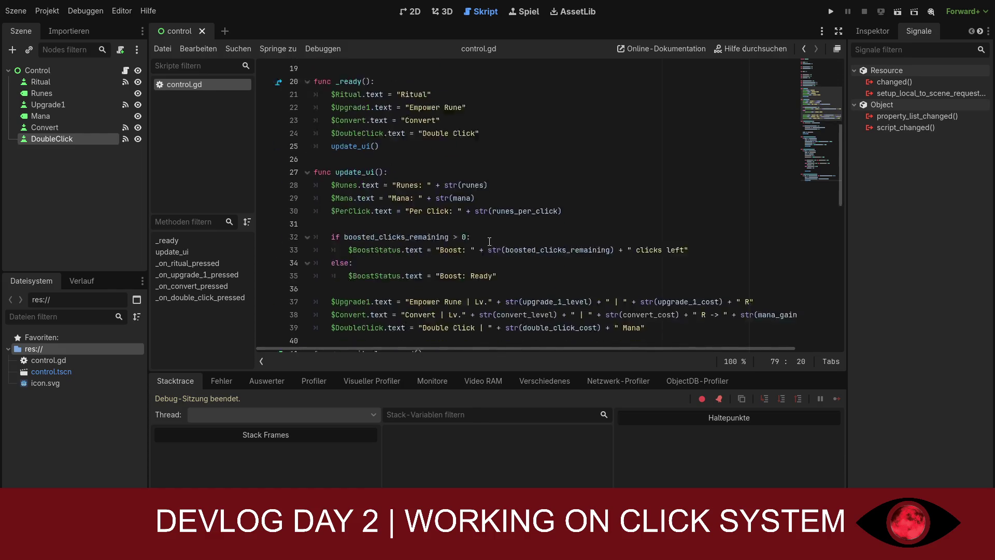
scroll(490, 242, down, 5)
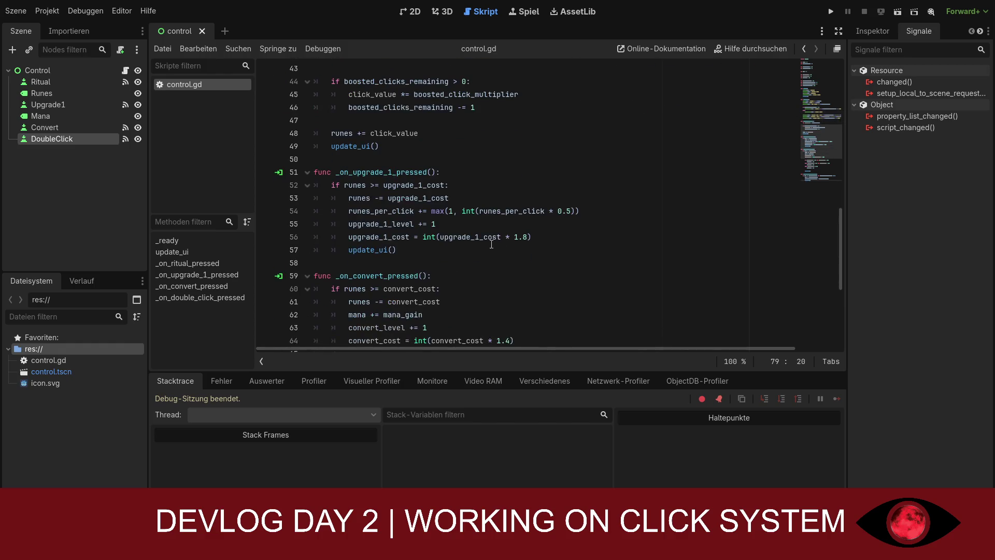
scroll(494, 245, up, 3)
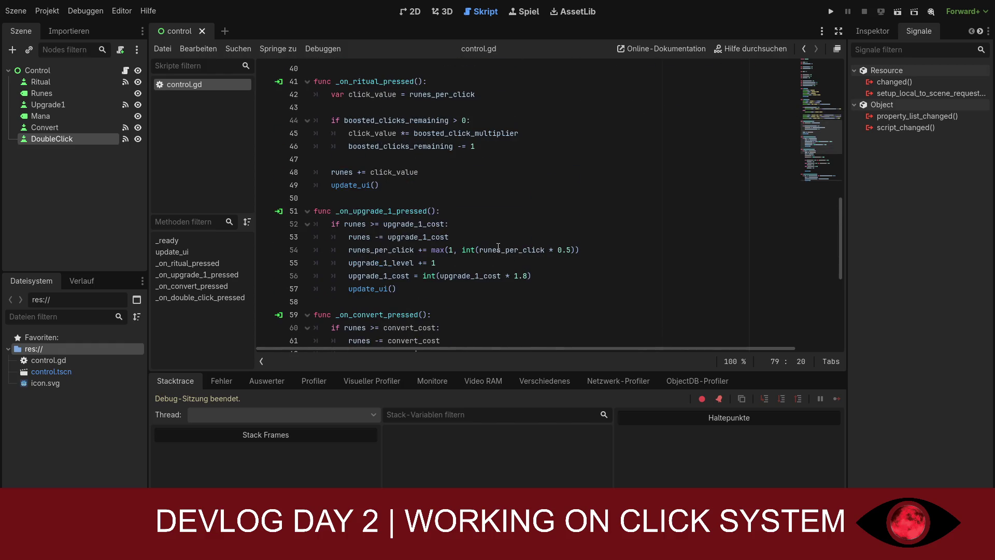
scroll(498, 248, down, 3)
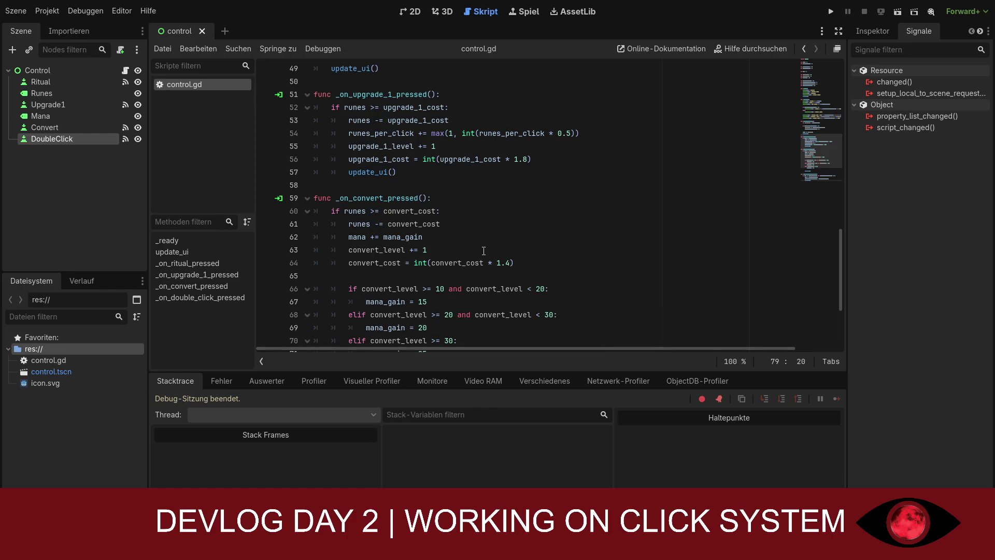
scroll(483, 251, down, 1)
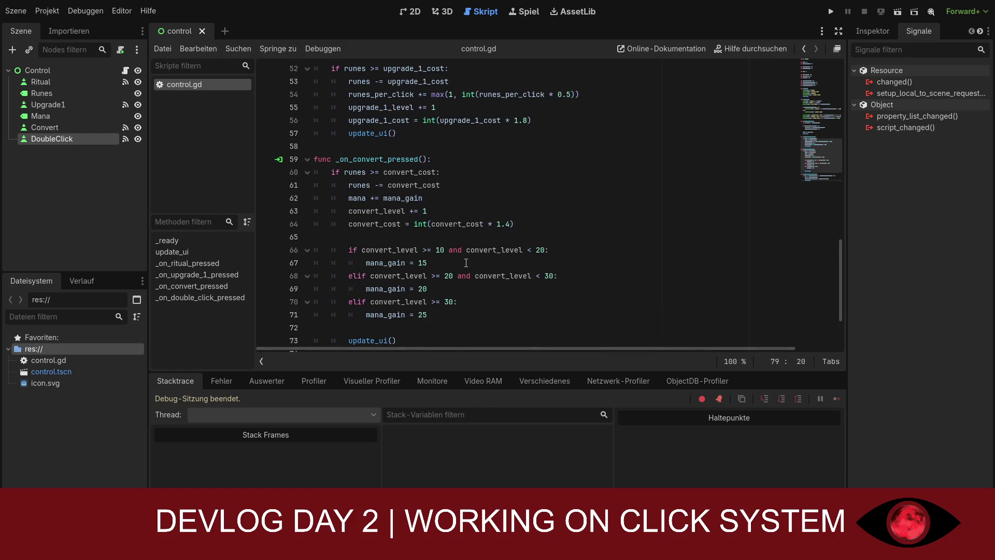
scroll(466, 263, down, 1)
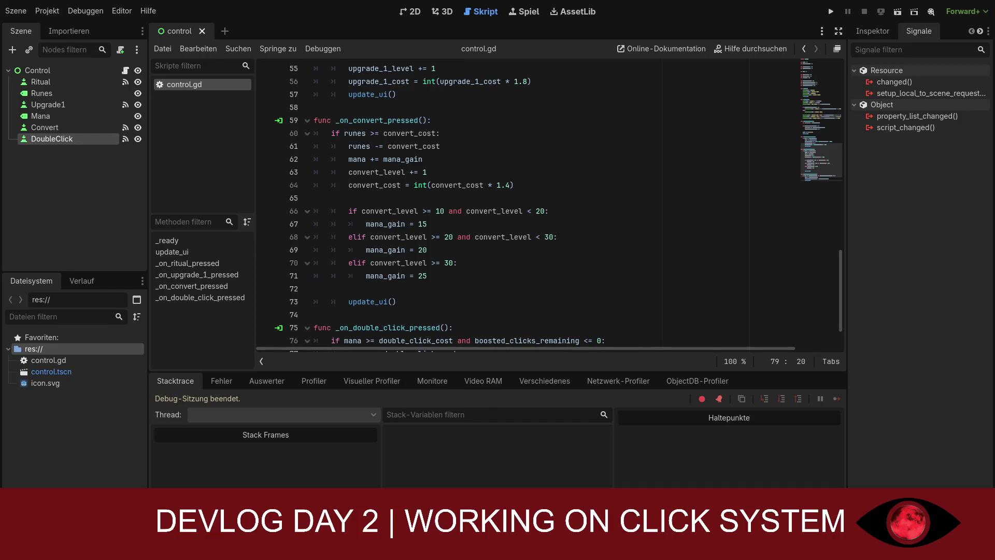
scroll(584, 258, down, 1)
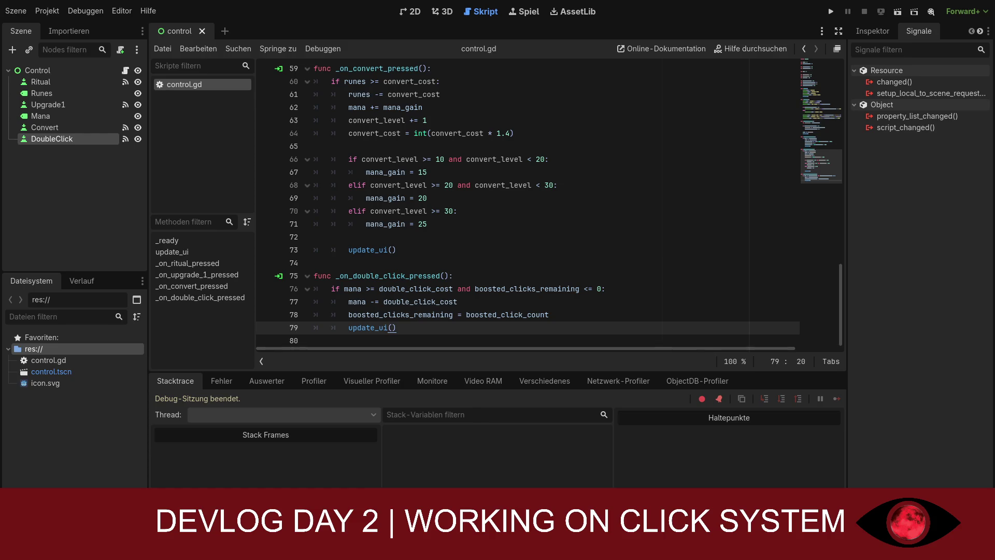
scroll(549, 205, up, 3)
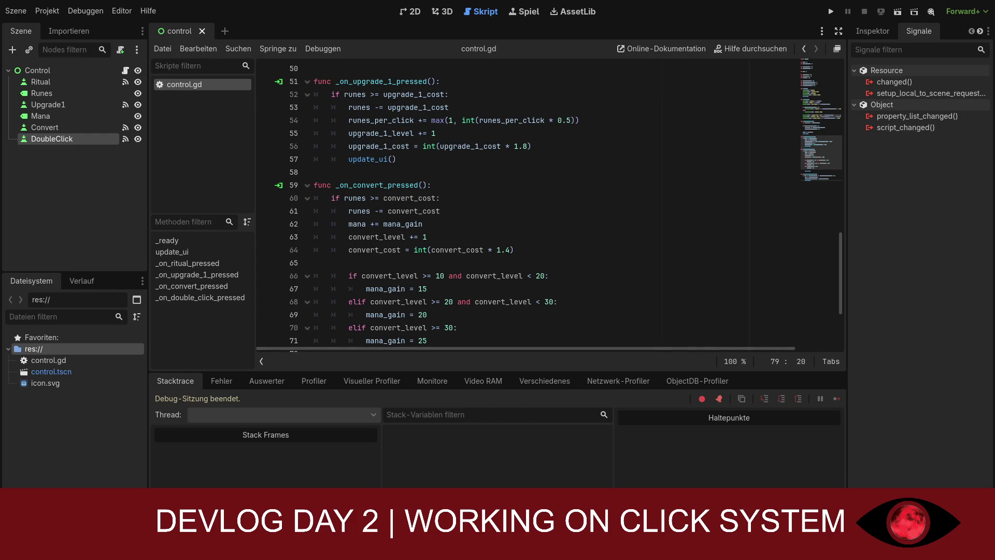
mouse_move(354, 198)
mouse_down()
mouse_move(487, 260)
mouse_move(313, 107)
mouse_up()
key(ctrl+v)
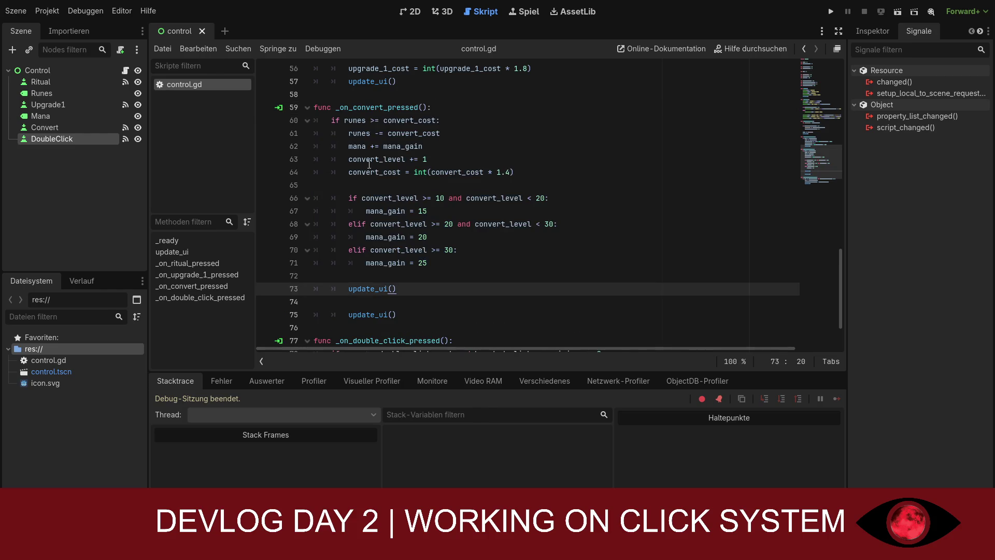
drag(409, 314, 356, 311)
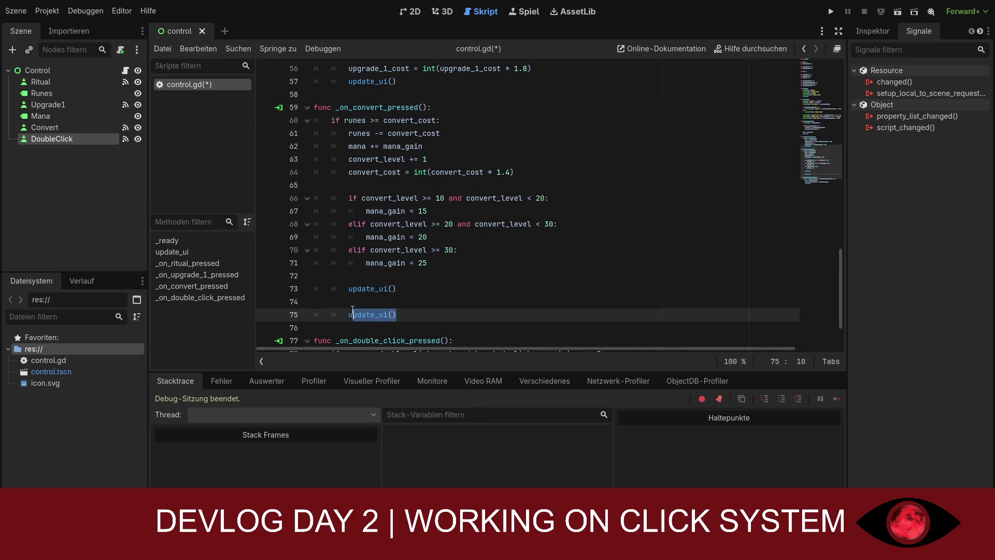
key(BackSpace)
key(BackSpace)
key(BackSpace)
key(BackSpace)
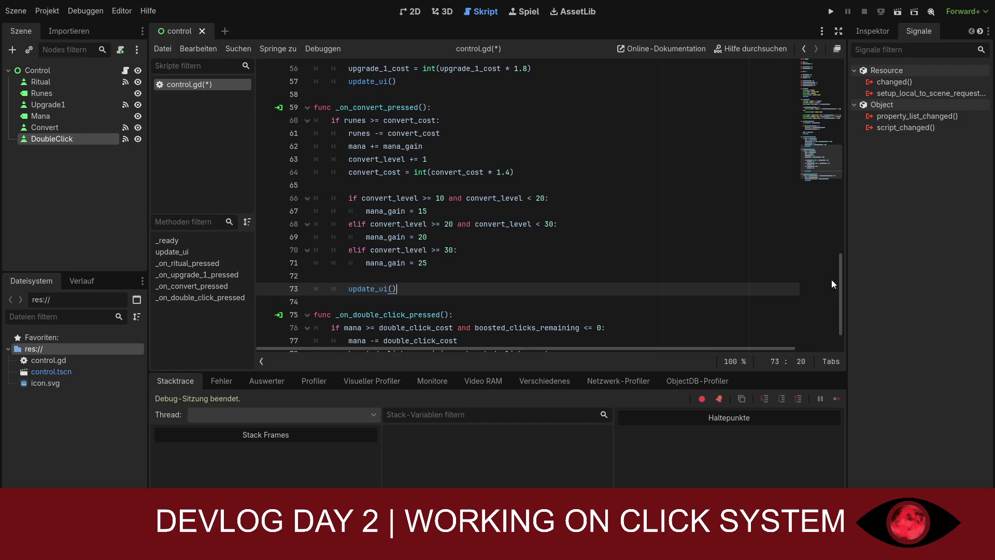
scroll(832, 283, up, 15)
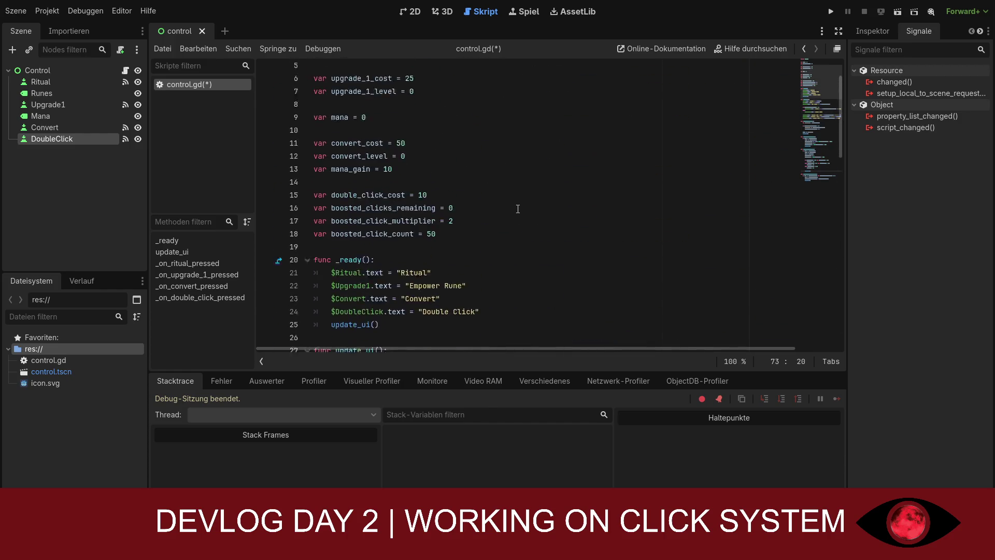
scroll(518, 209, up, 1)
- Replace the $Convert.text line in _ready with a label showing convert level, rune cost and mana gain
click(412, 187)
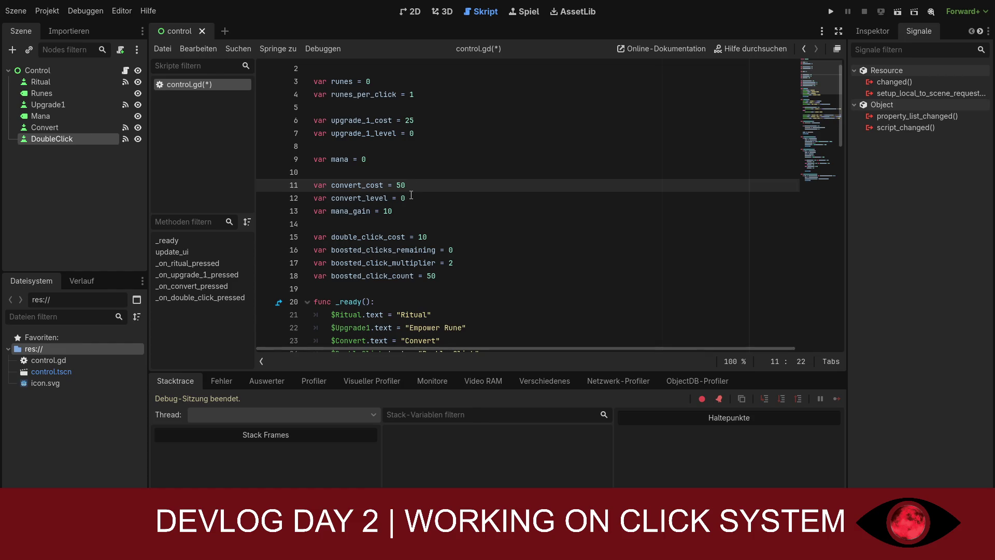
click(409, 207)
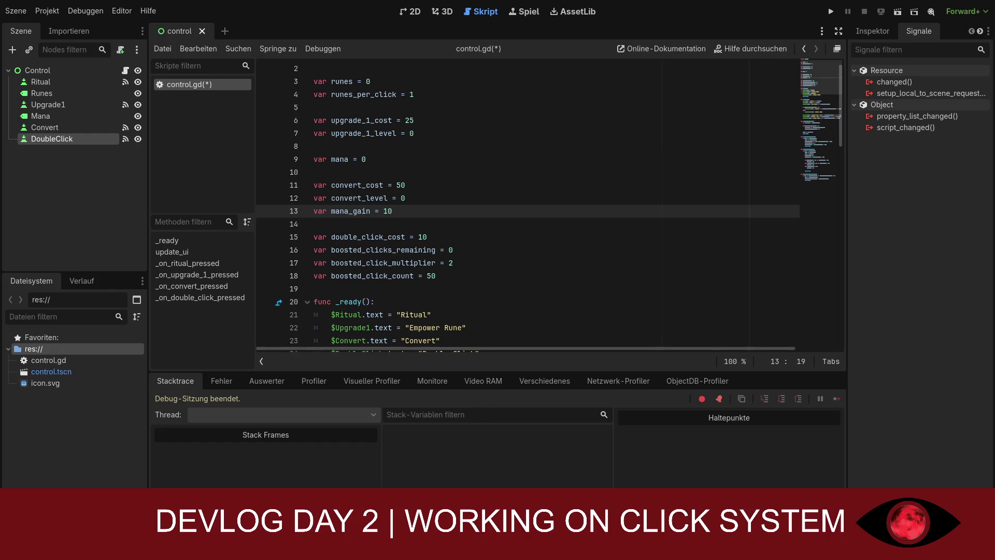
scroll(550, 205, down, 2)
scroll(550, 204, down, 1)
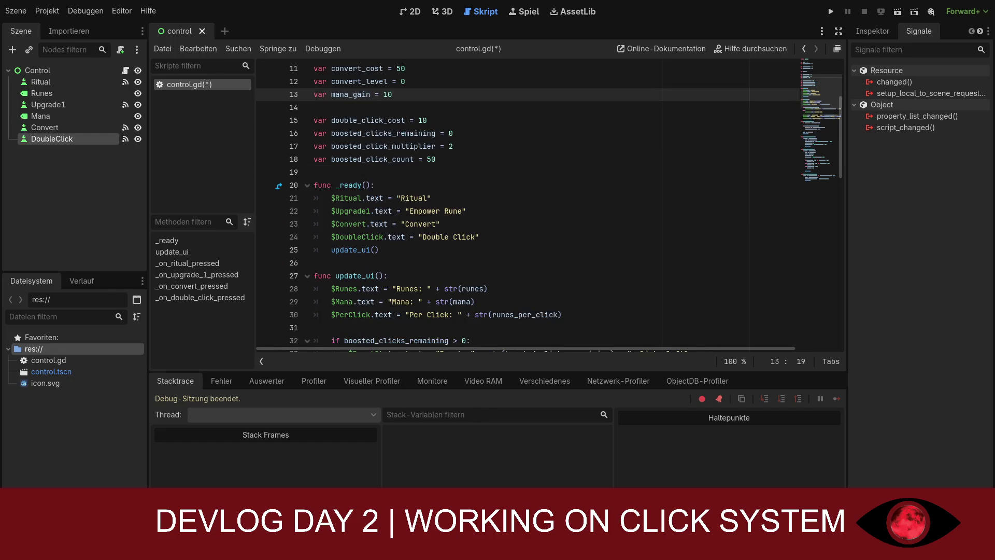
scroll(549, 205, down, 1)
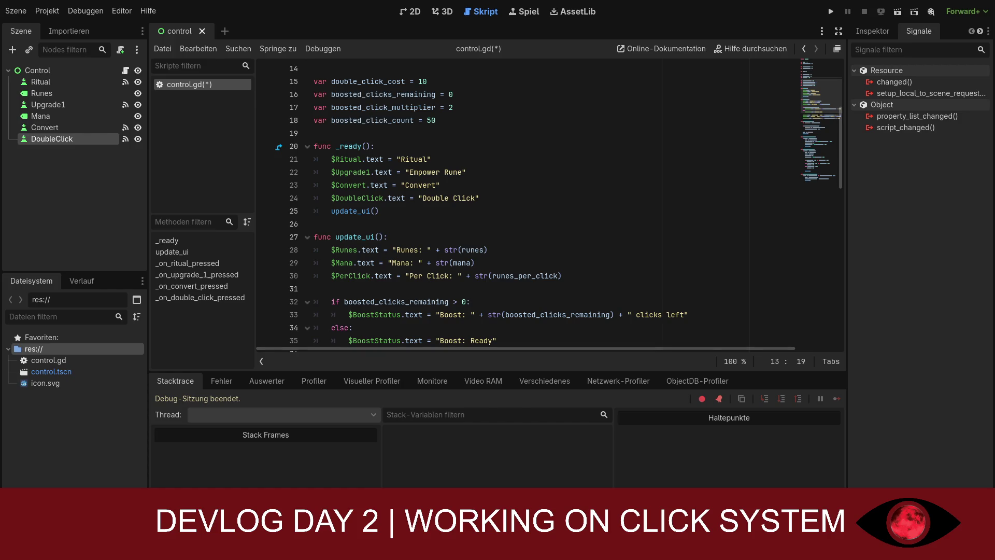
drag(441, 185, 332, 179)
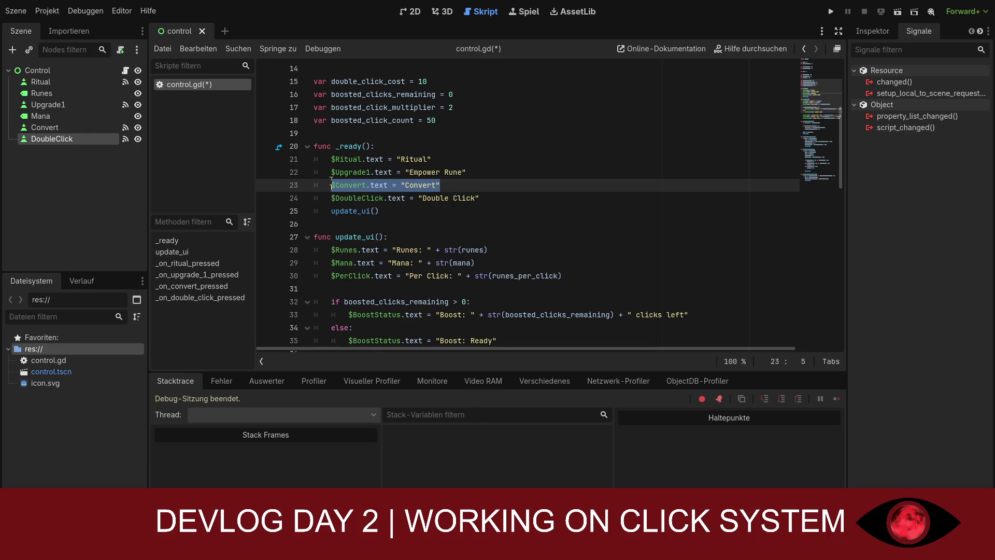
text($Convert.text = "Convert Lv." + str(convert_level) + " | " + str(convert_cost) + " R -> " + str(mana_gain) + " Mana")
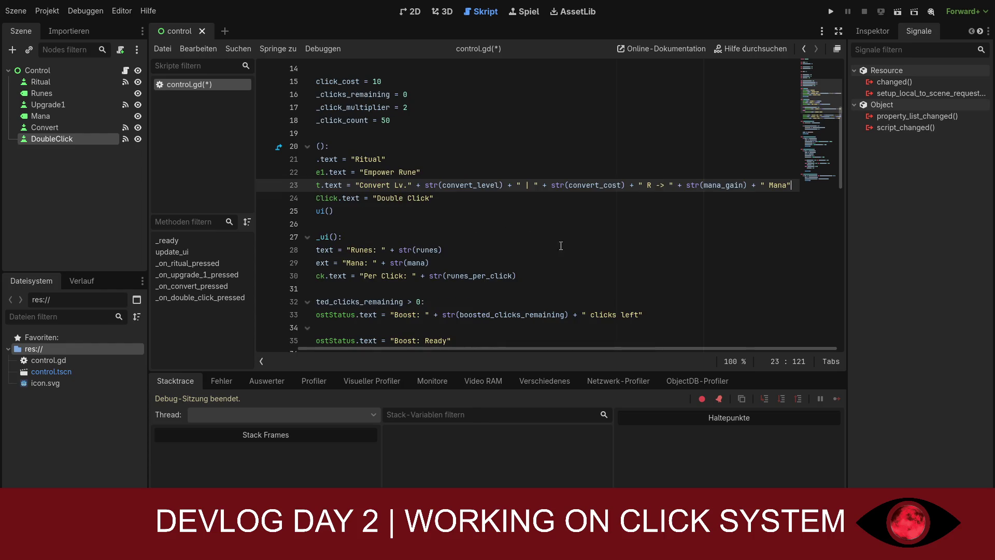
click(565, 241)
- Save control.gd and switch to the notes window
key(ctrl+s)
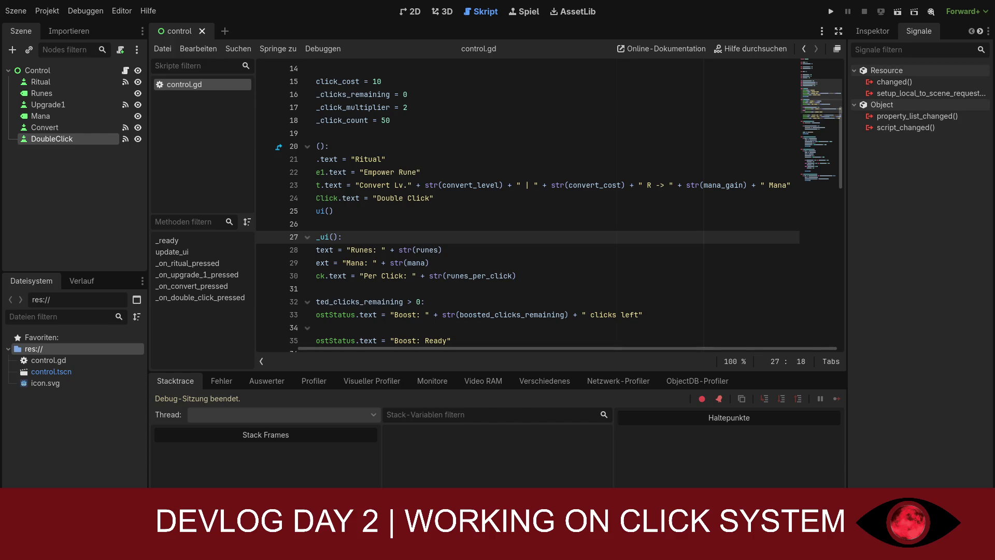
key(alt+Tab)
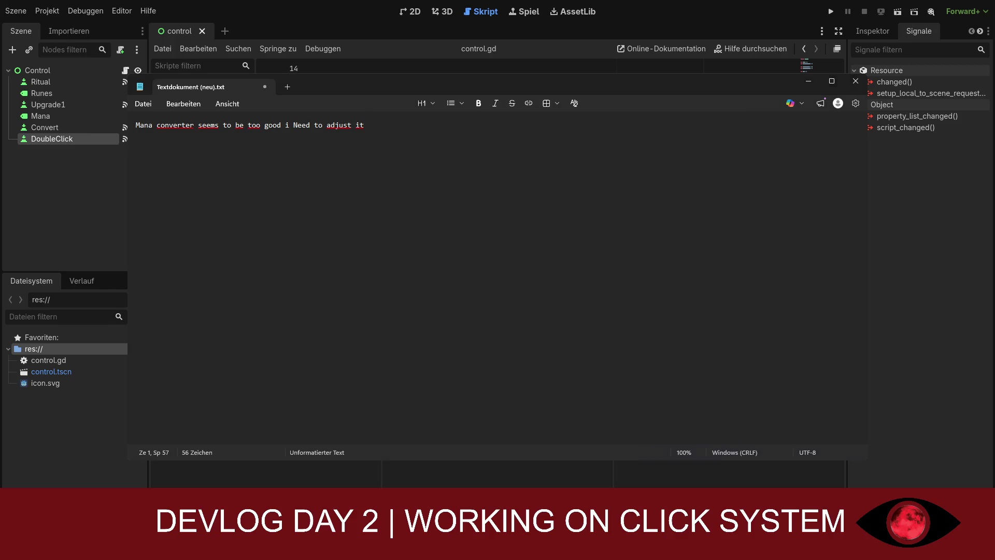
- Clear the mana converter note in Notepad and write 'brb' in its place
drag(367, 125, 164, 141)
key(BackSpace)
key(BackSpace)
key(BackSpace)
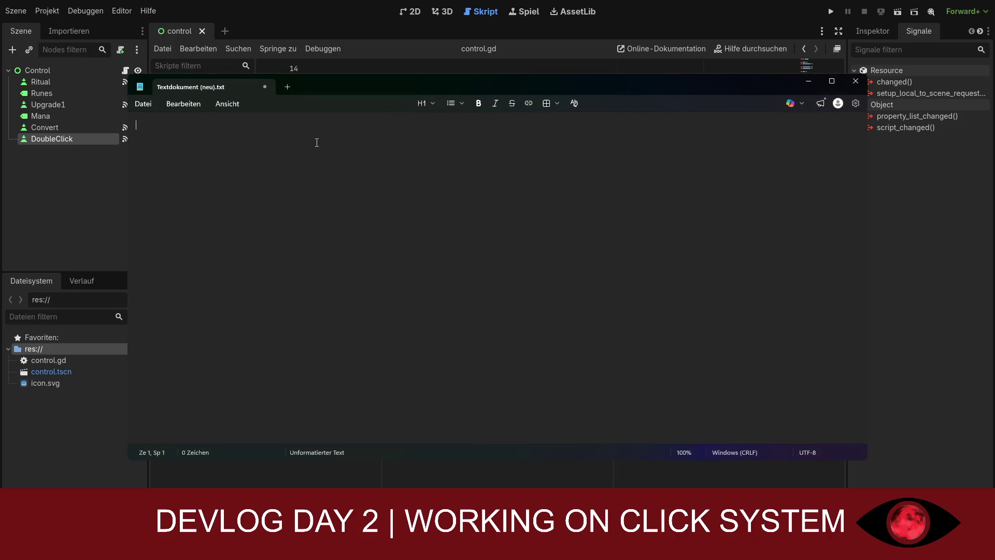
text(brb)
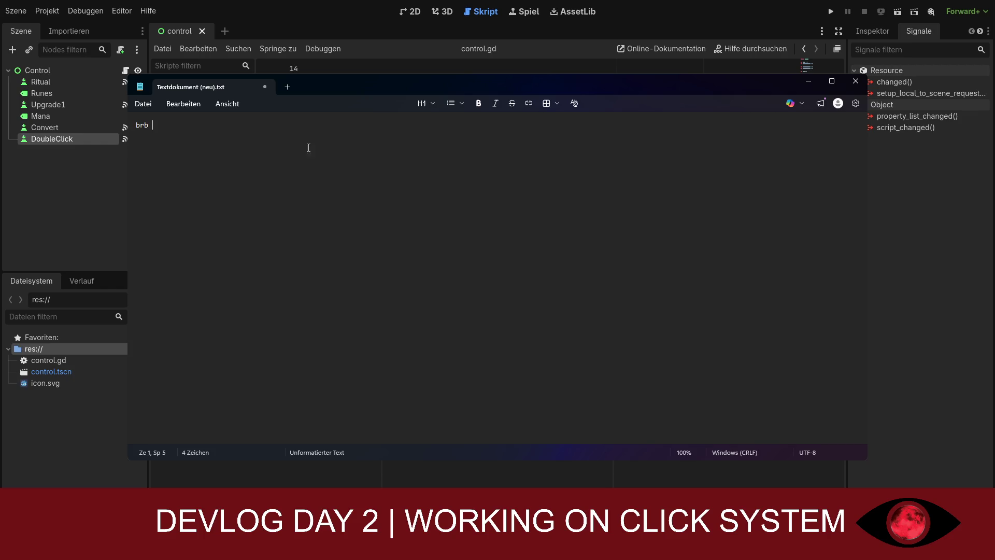
- Erase the 'brb' note from Notepad so the document is empty
key(ctrl+a)
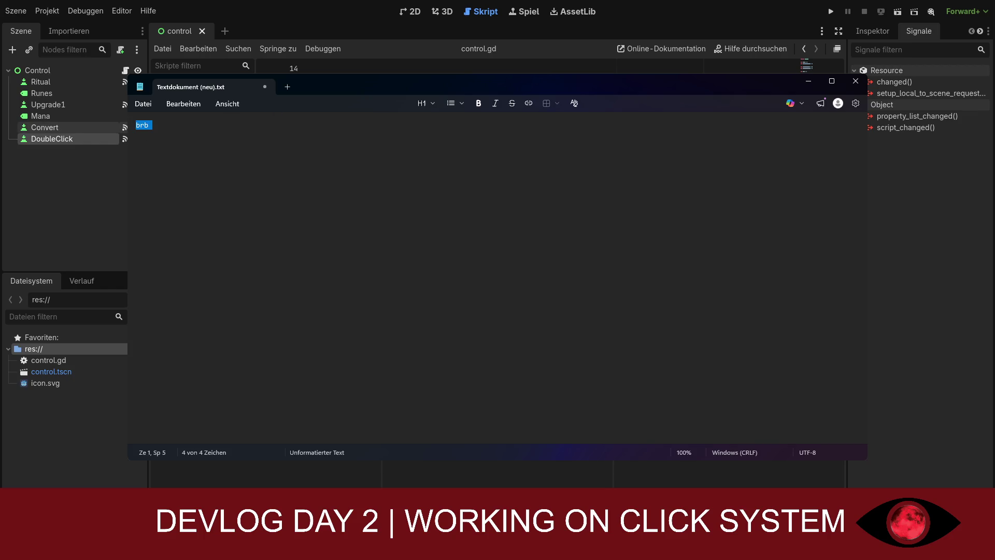
key(BackSpace)
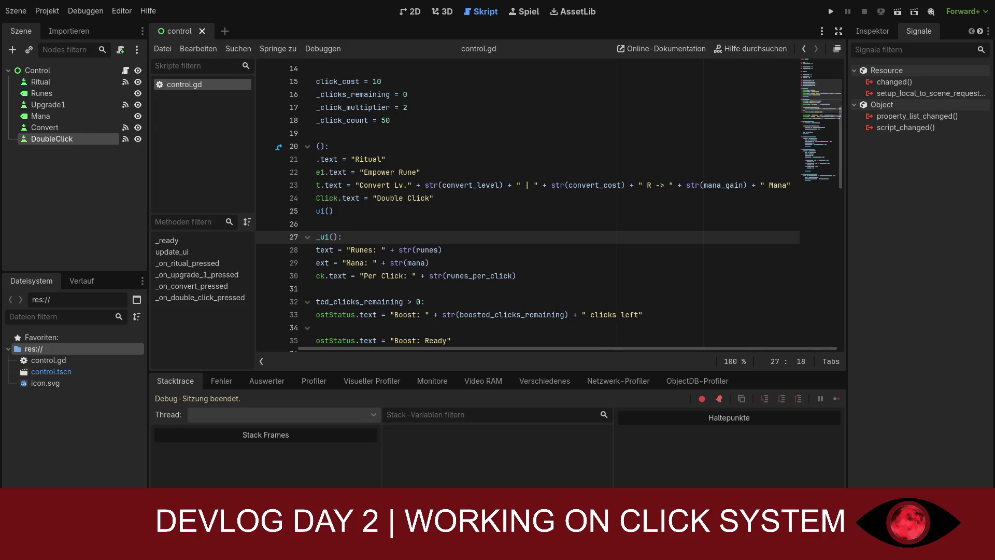
- Run the clicker game with F5 and hit the null-instance error at control.gd line 30
scroll(549, 205, down, 4)
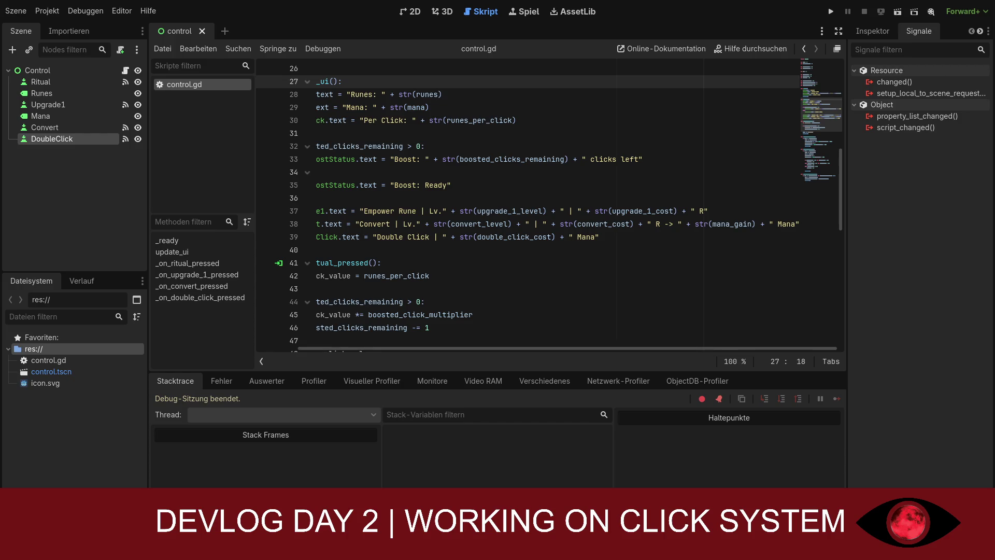
key(F5)
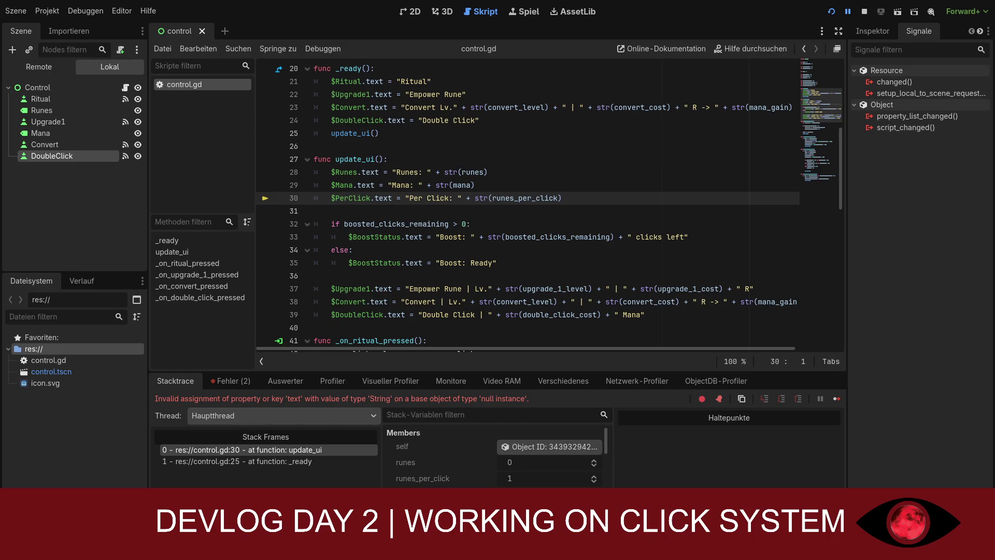
- Look over control.gd around the $PerClick assignment, then stop the running game with F8
scroll(549, 207, up, 6)
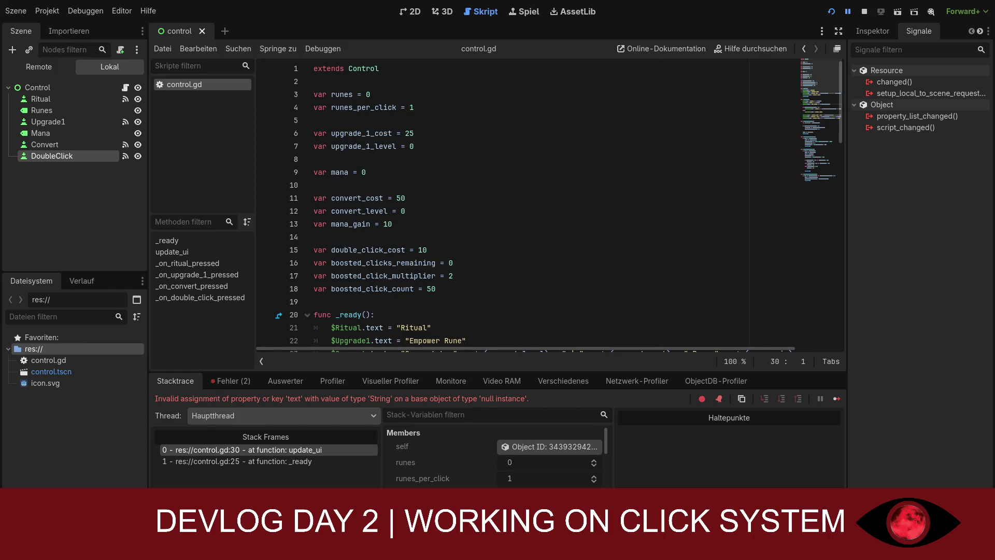
scroll(558, 202, down, 4)
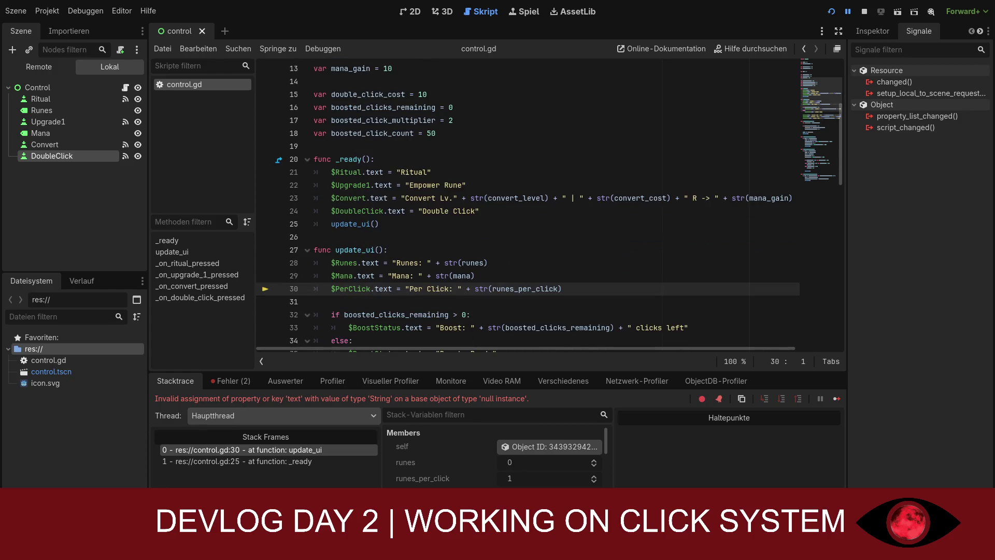
scroll(559, 203, down, 1)
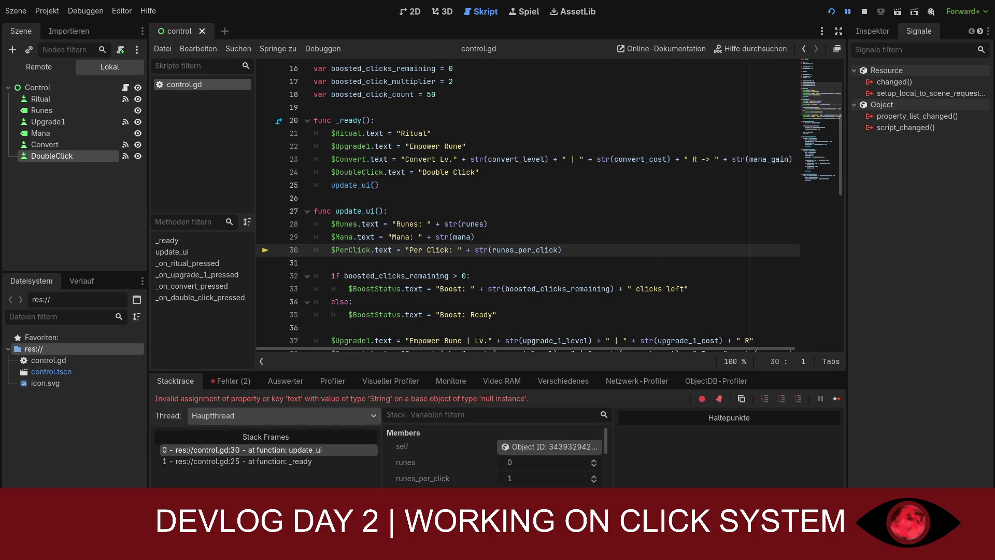
scroll(550, 205, down, 1)
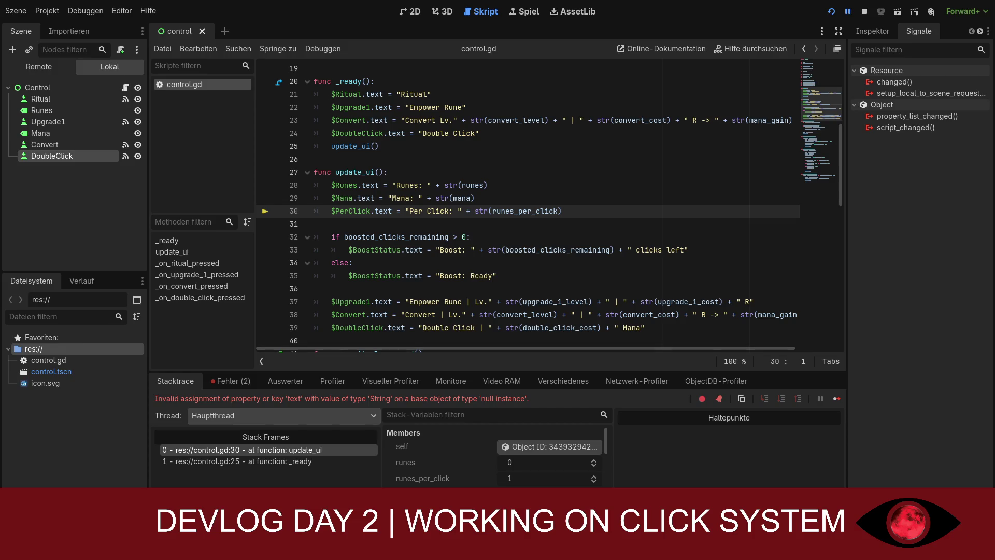
key(F8)
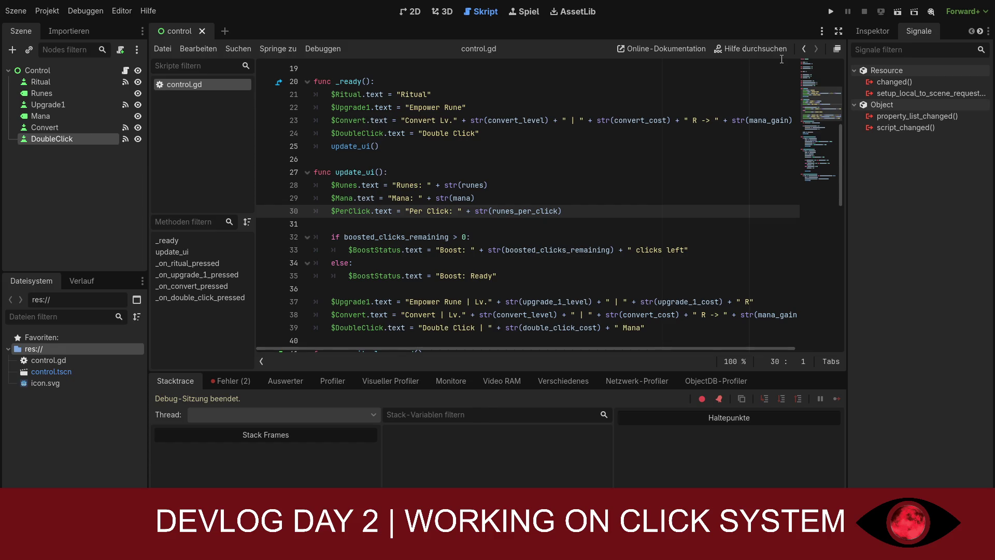
- Relaunch the game, review update_ui and _on_ritual_pressed, and select the root Control node
key(F5)
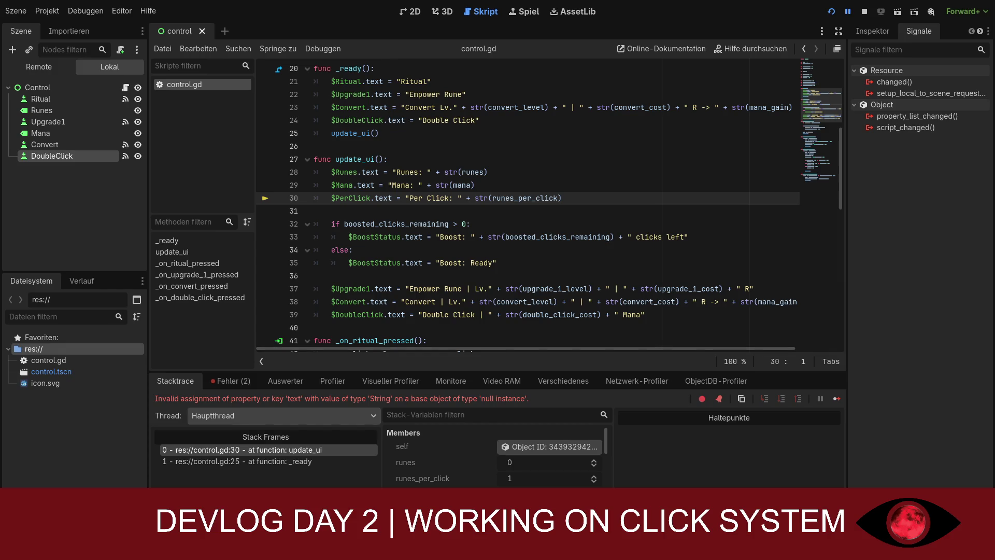
scroll(550, 205, down, 3)
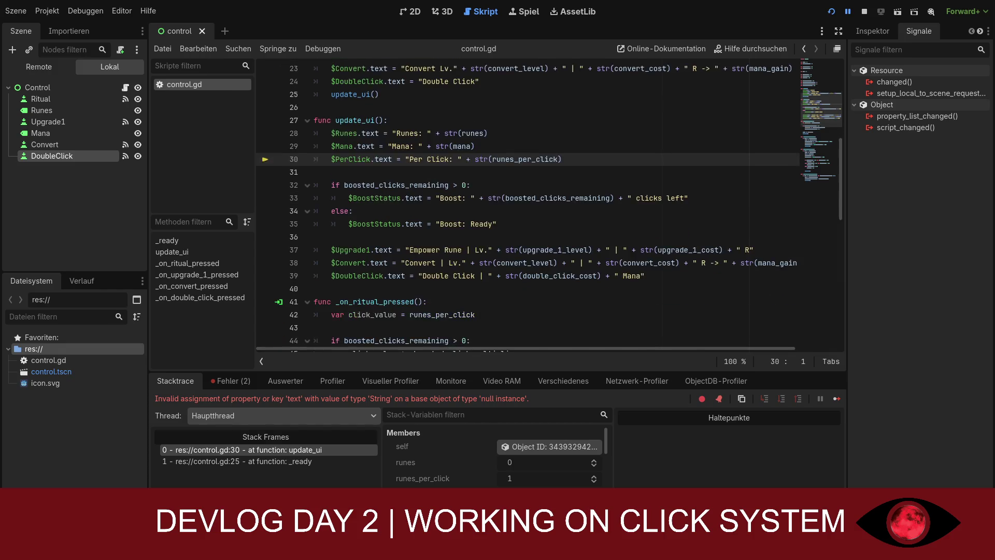
scroll(550, 204, down, 3)
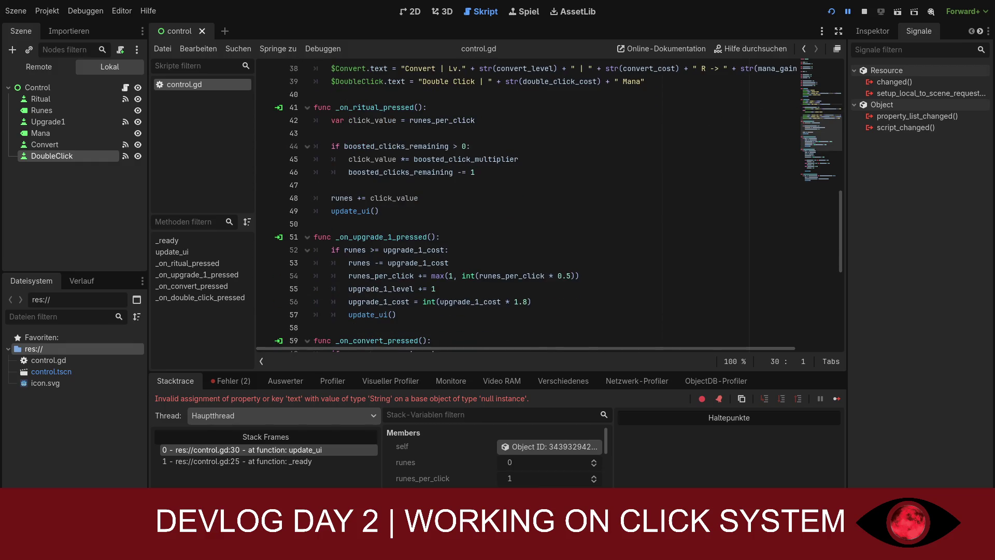
scroll(550, 204, up, 3)
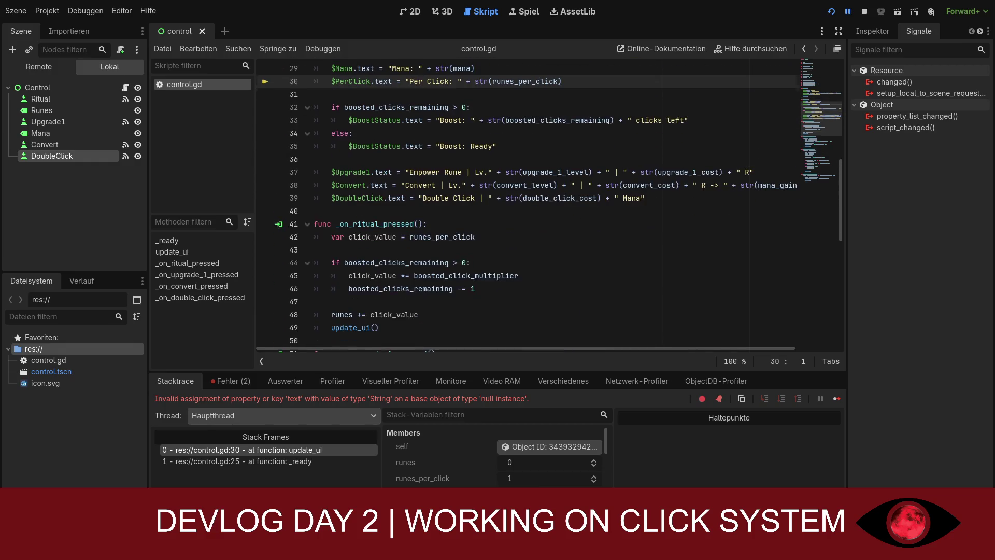
scroll(550, 204, up, 1)
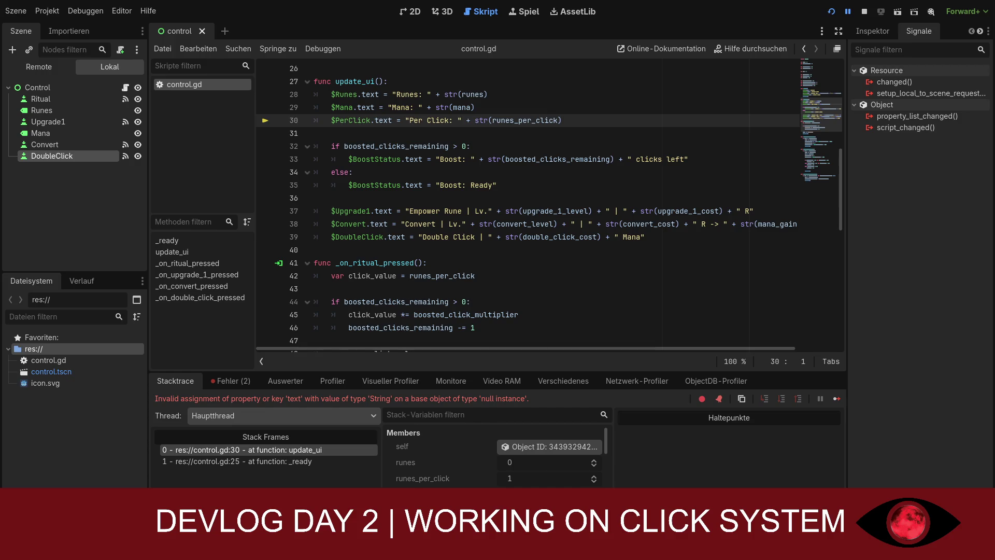
click(37, 88)
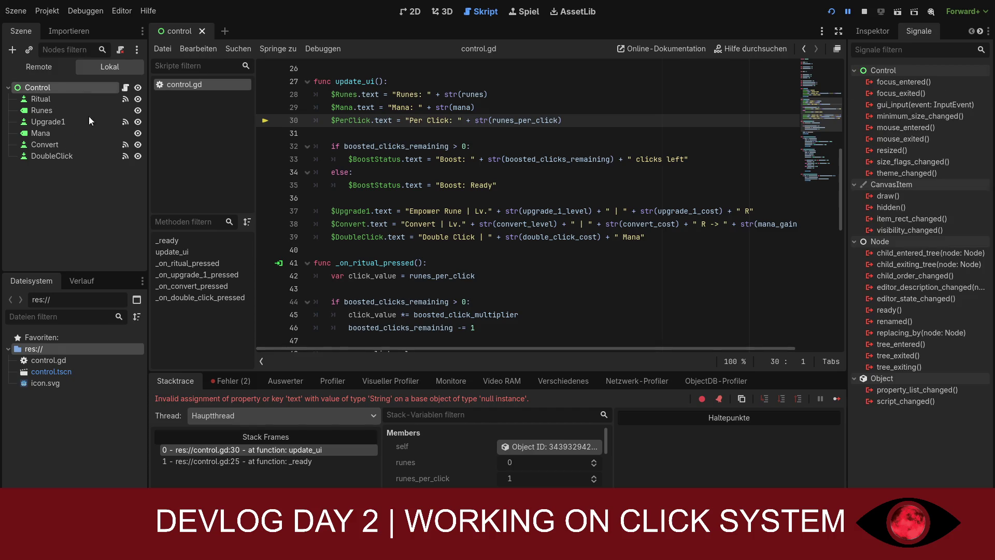